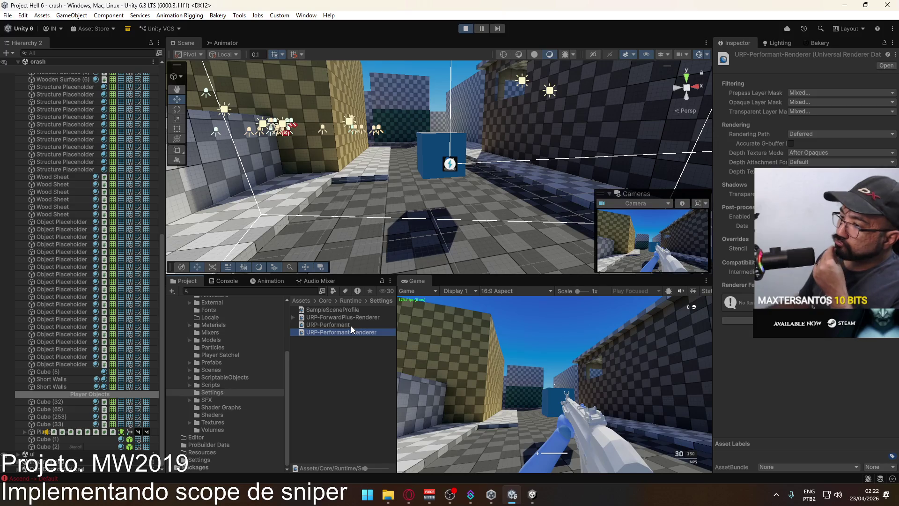
Step: Set the ForwardPlus renderer's Stencil feature Layer Mask to Stencil, then select Cube (2)
left_click(369, 318)
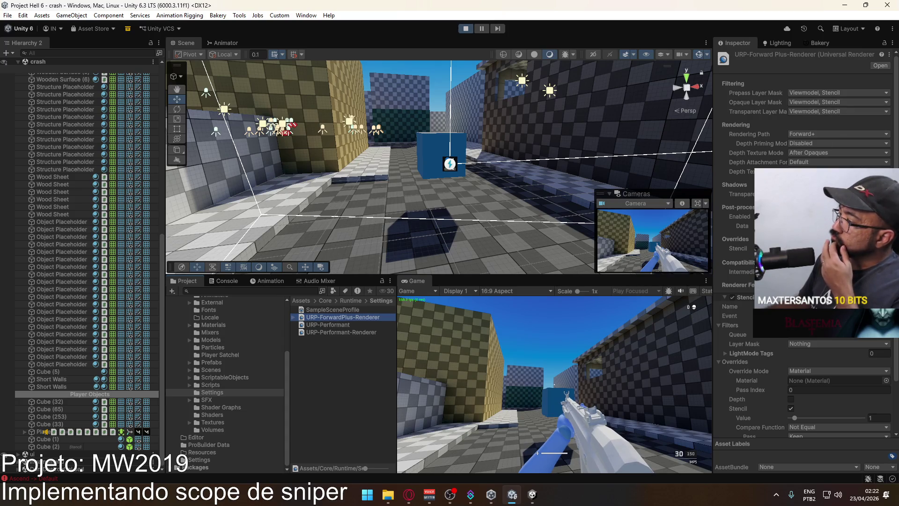
left_click(821, 345)
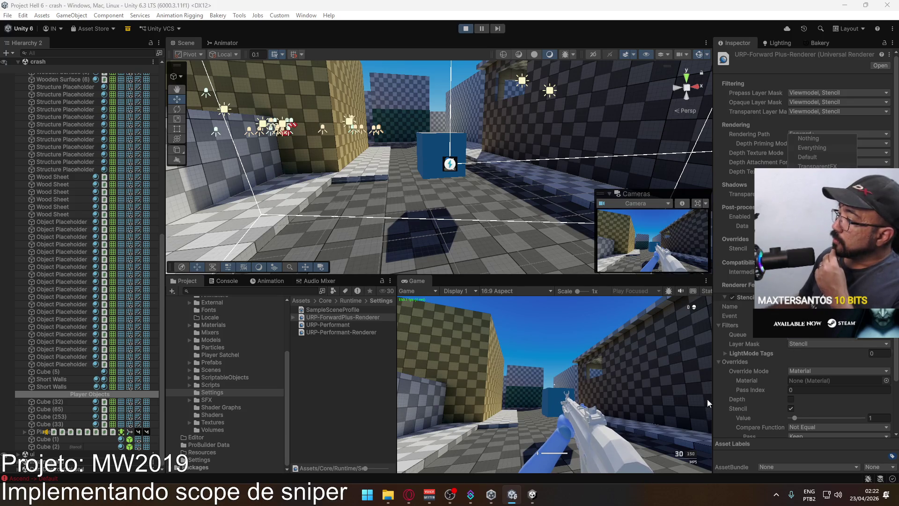
left_click(720, 413)
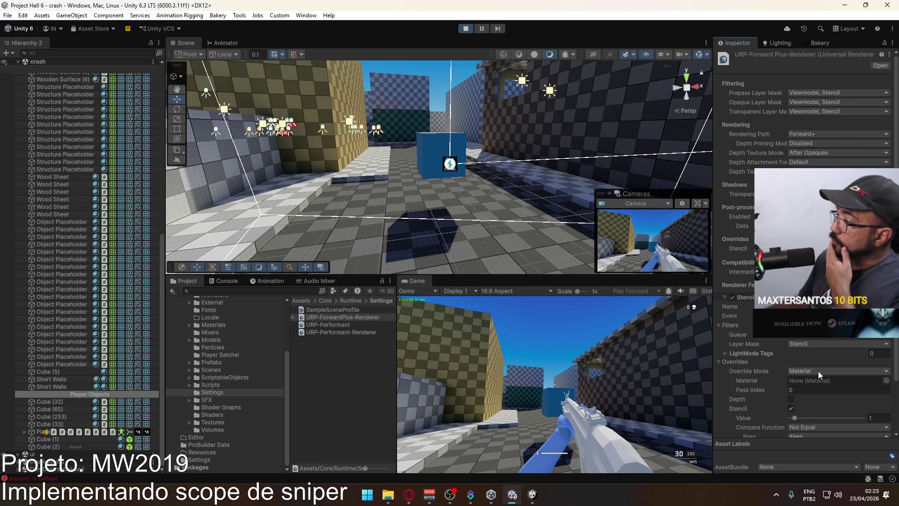
scroll(818, 371, "down", 3)
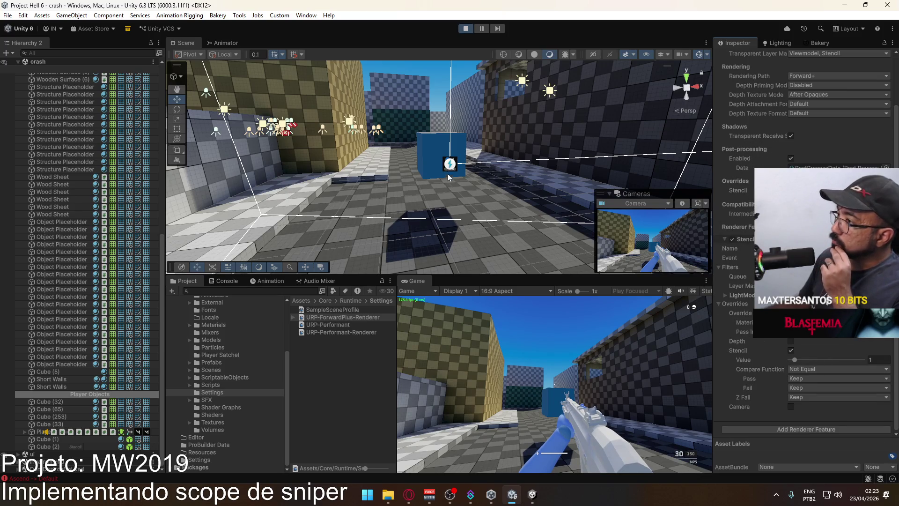
left_click(69, 447)
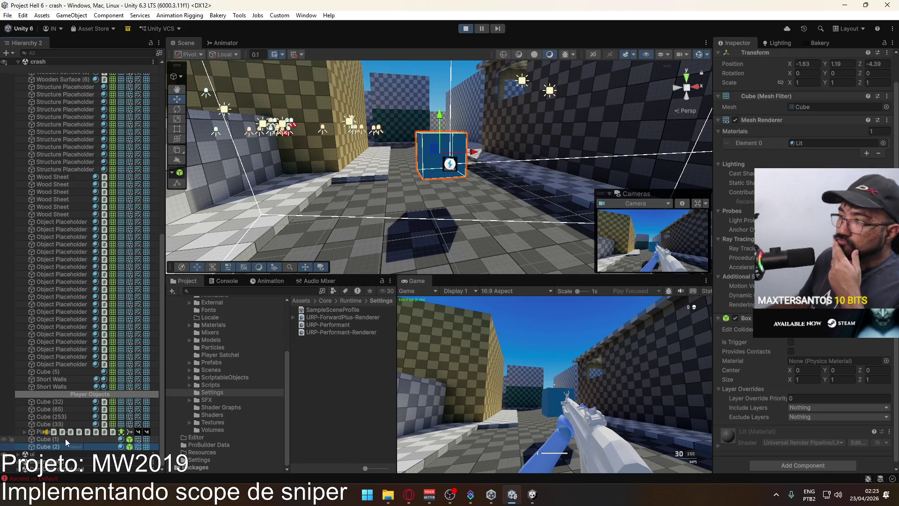
Step: Move the Stencil-material cube along Z to -5.656 and view the URP-Performant settings
left_click_drag(529, 221, 171, 371)
left_click(44, 439)
mouse_move(469, 159)
left_mouse_down()
mouse_move(477, 145)
mouse_move(523, 134)
mouse_move(481, 149)
mouse_move(467, 104)
mouse_move(555, 142)
mouse_move(493, 134)
mouse_move(429, 142)
mouse_move(529, 149)
left_mouse_up()
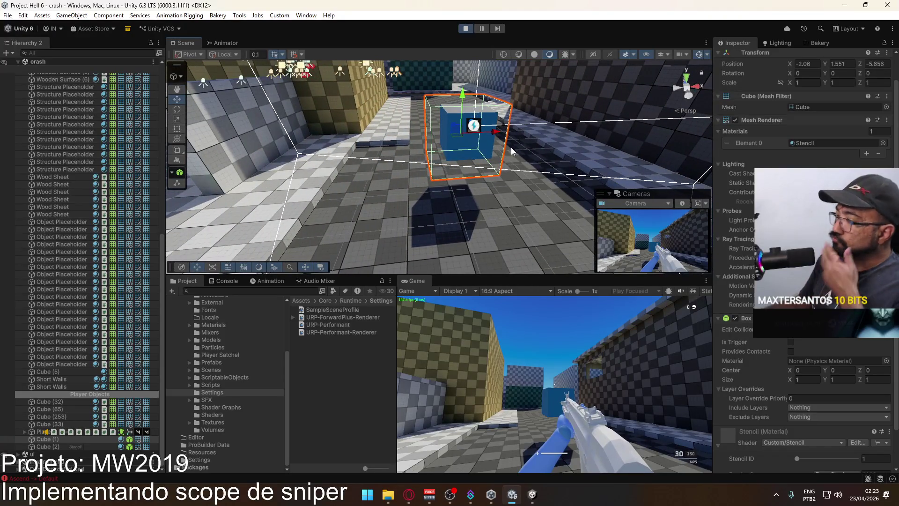
left_click(336, 332)
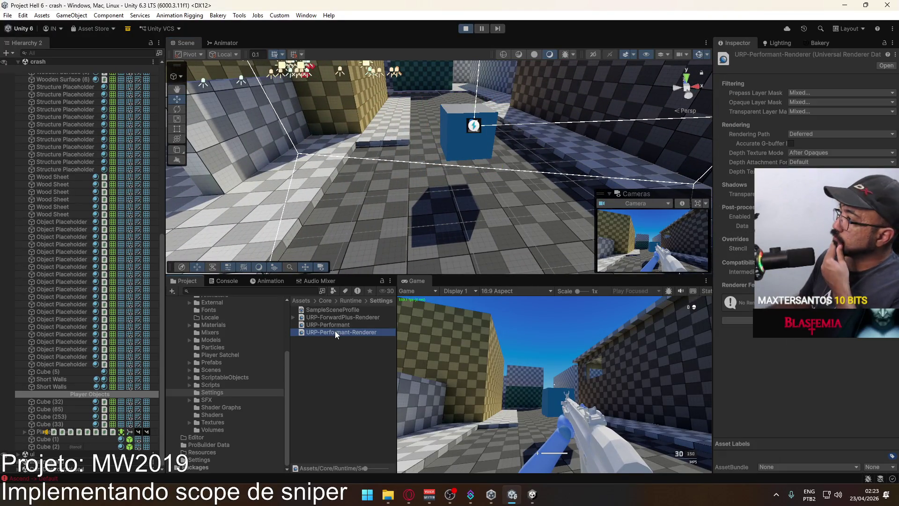
left_click(342, 323)
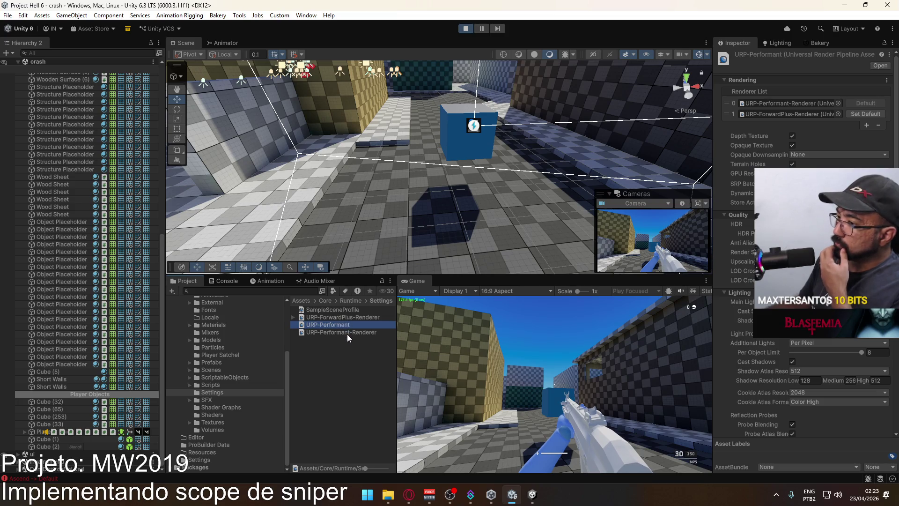
Step: Tick the Stencil layer in the Culling Mask of Player Camera's Overlay Cam
left_click(348, 334)
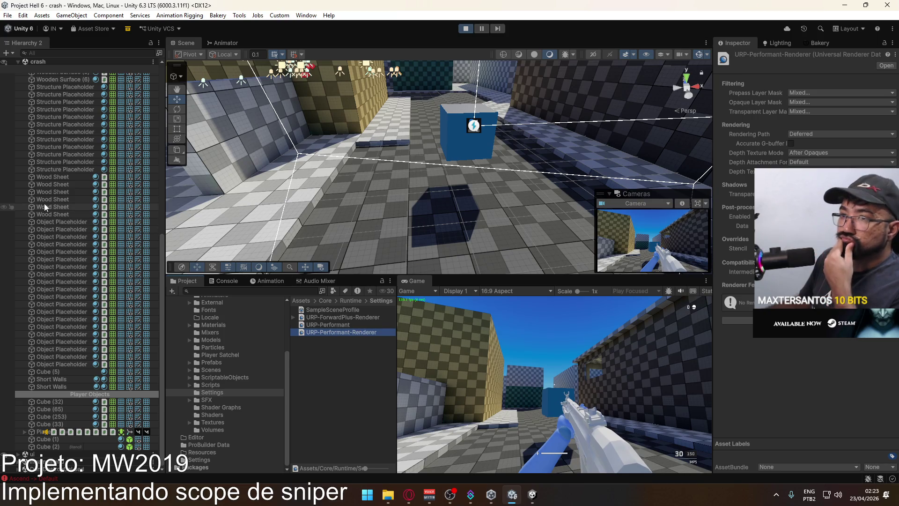
scroll(44, 203, "up", 10)
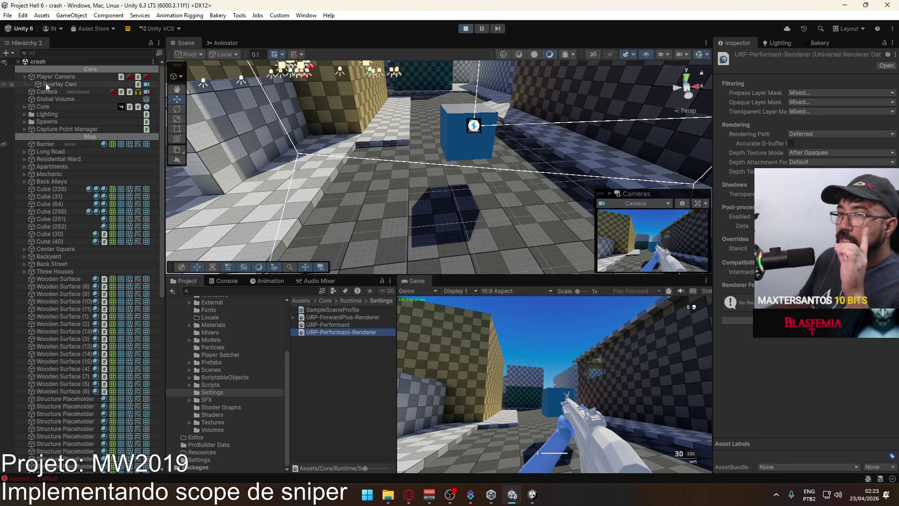
left_click(55, 77)
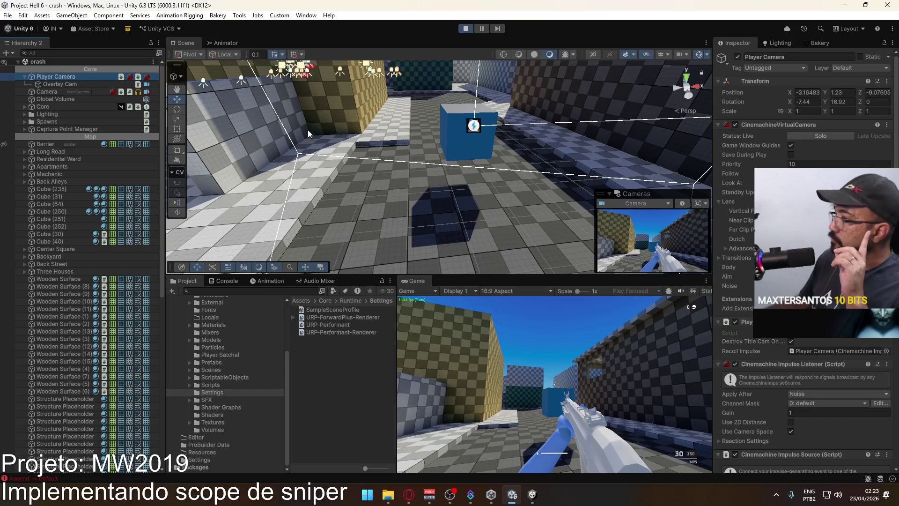
left_click(99, 83)
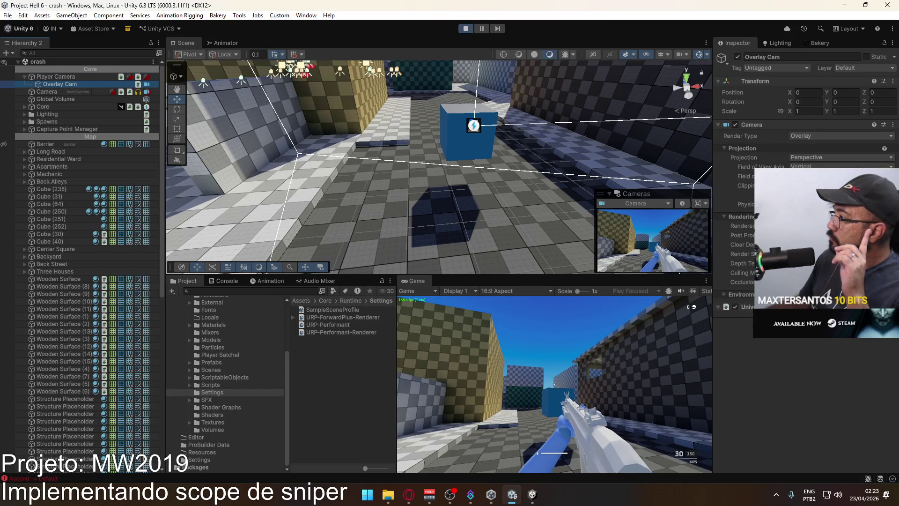
left_click(841, 273)
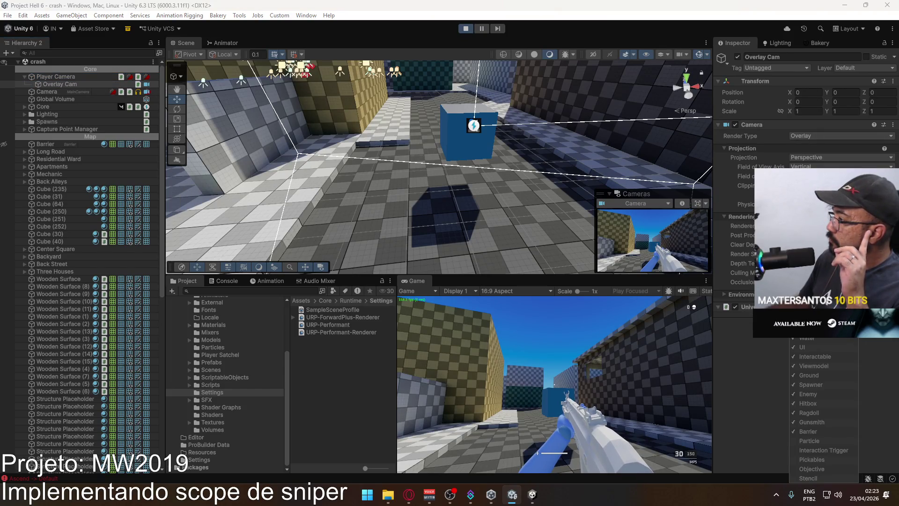
left_click(819, 478)
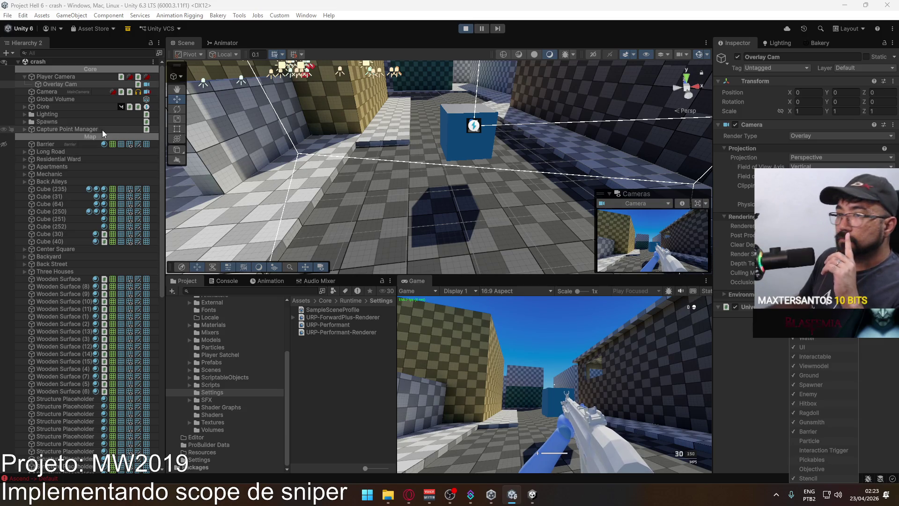
scroll(85, 128, "down", 10)
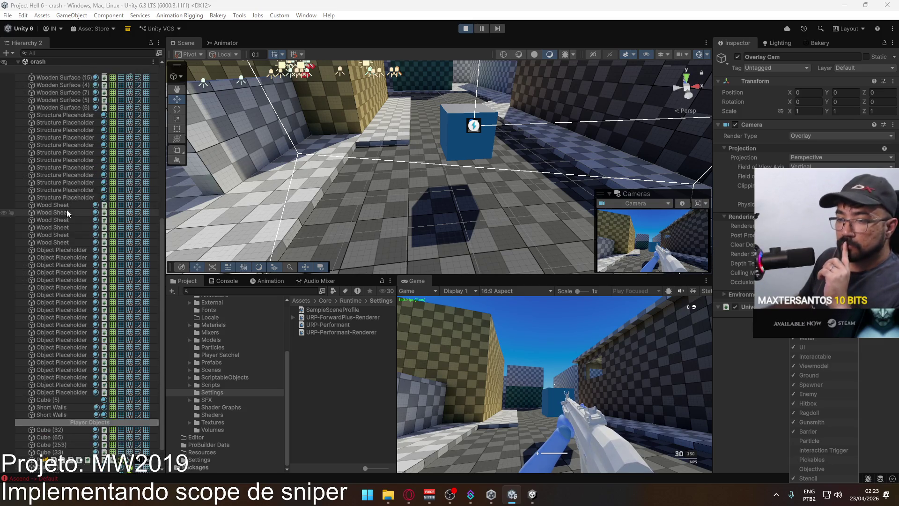
Step: Move Cube (1) to about X -1.682, Y 0.878, then view the URP-Performant-Renderer settings
left_click(90, 447)
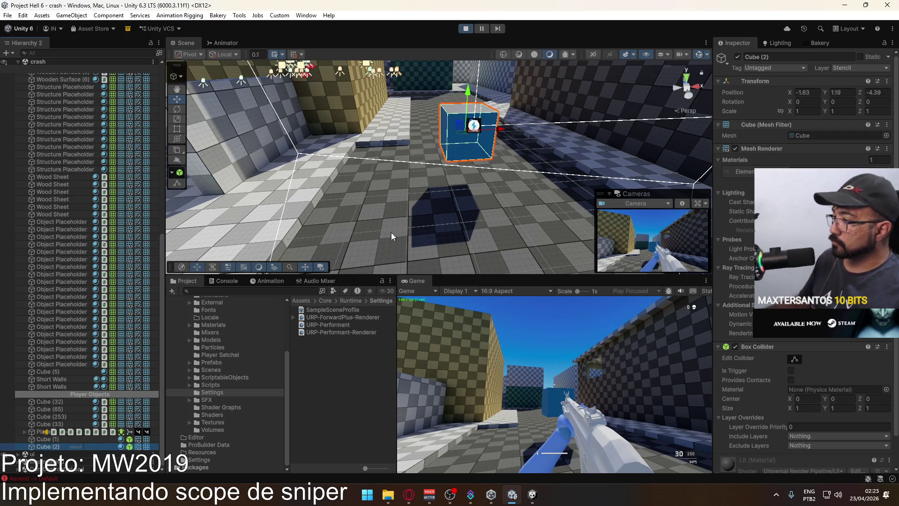
left_click(94, 439)
mouse_move(281, 164)
left_mouse_down()
mouse_move(297, 179)
mouse_move(327, 174)
left_mouse_up()
mouse_move(391, 154)
left_mouse_down()
mouse_move(392, 200)
mouse_move(391, 160)
mouse_move(398, 188)
mouse_move(457, 221)
mouse_move(413, 162)
left_mouse_up()
mouse_move(328, 187)
left_mouse_down()
mouse_move(372, 206)
mouse_move(300, 225)
left_mouse_up()
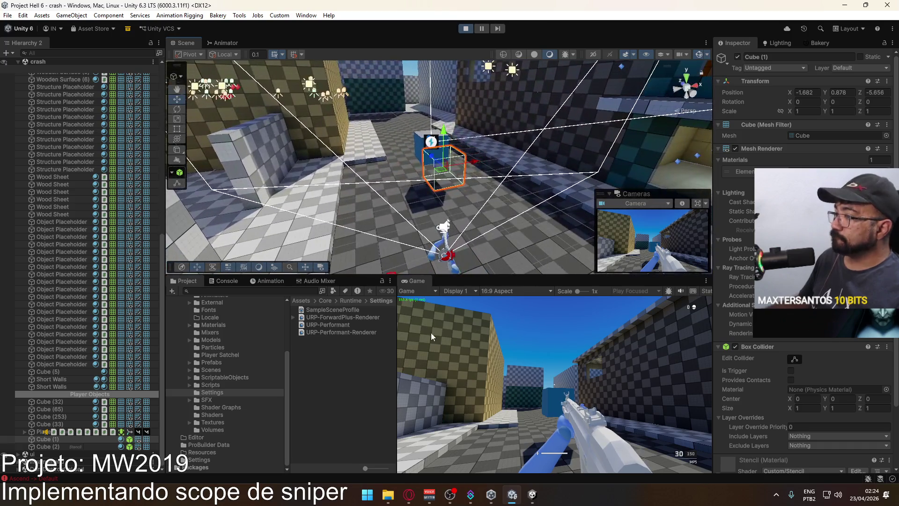
left_click(336, 333)
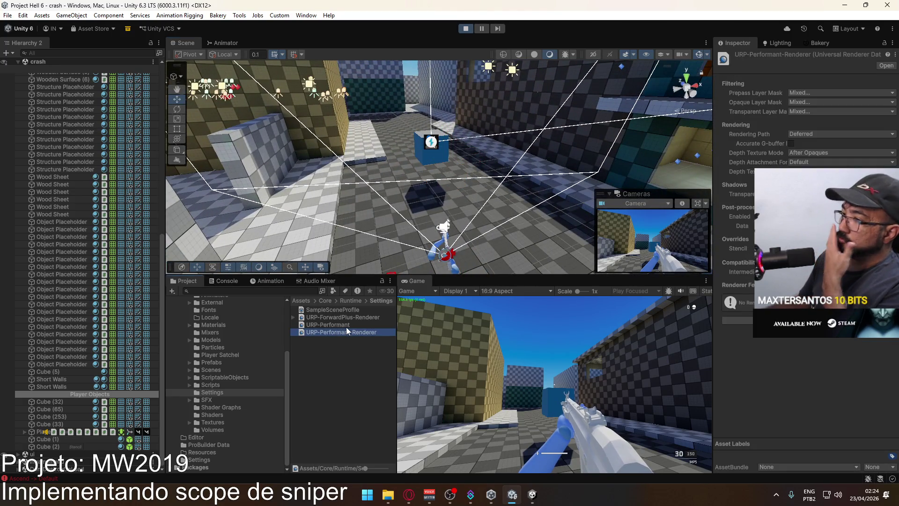
left_click(346, 326)
scroll(803, 243, "down", 10)
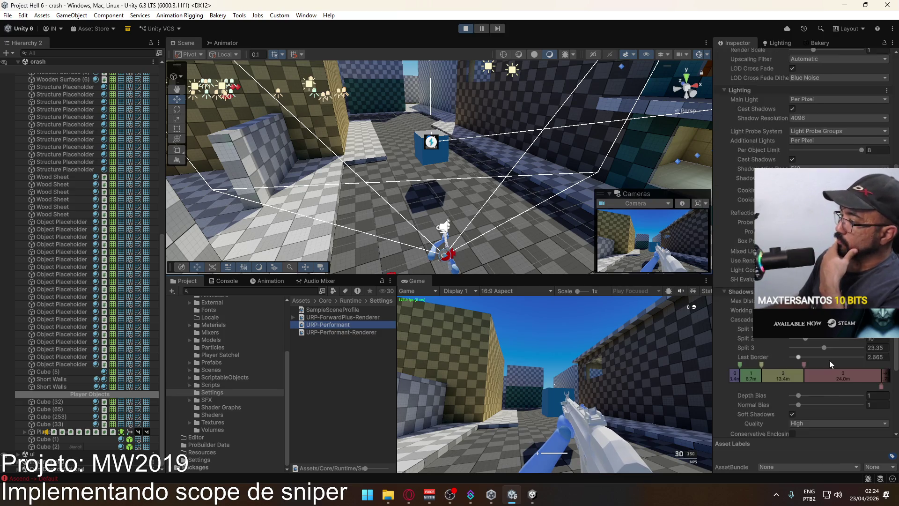
left_click(360, 318)
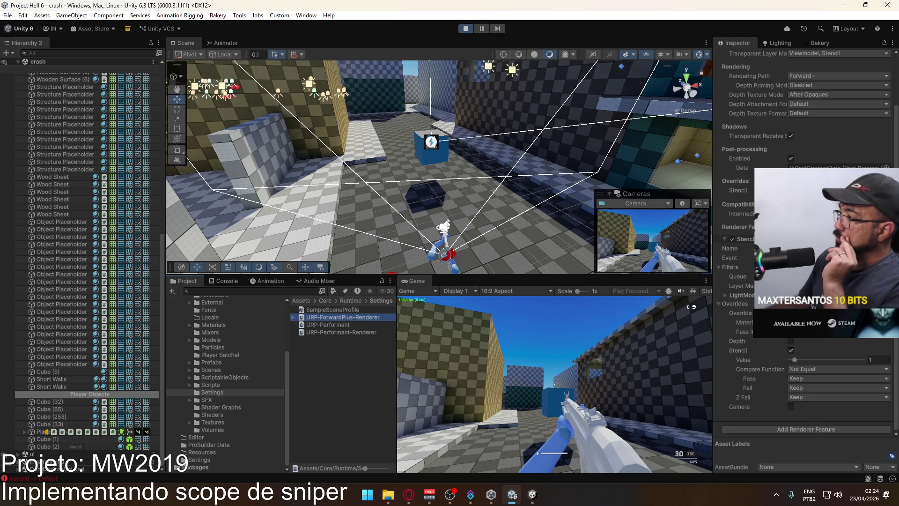
left_click(839, 257)
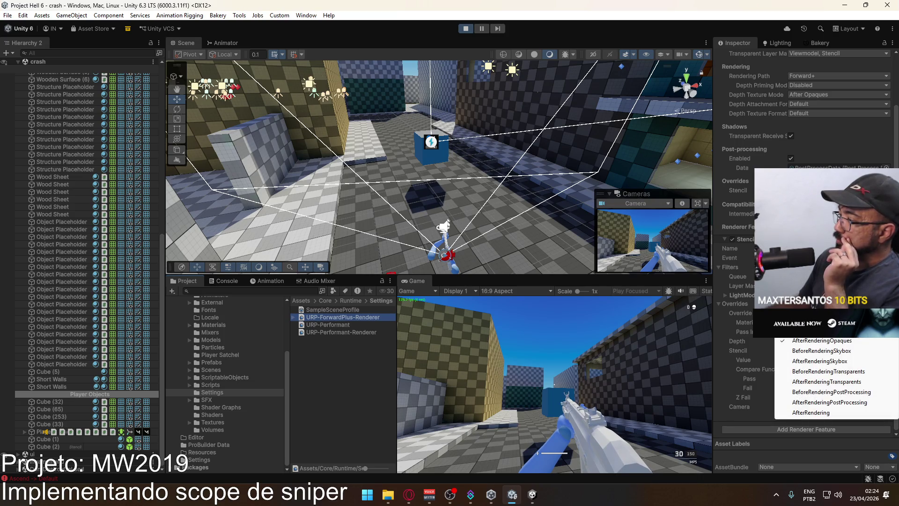
left_click(847, 414)
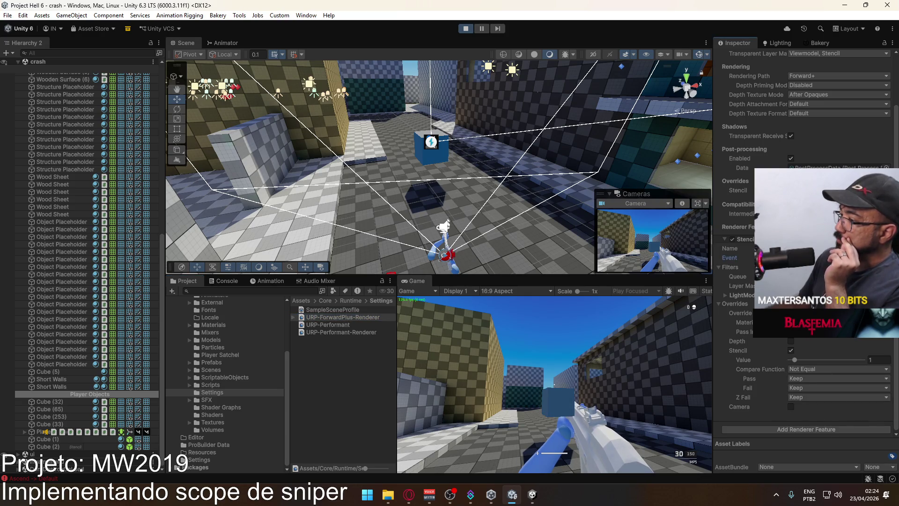
left_click(838, 258)
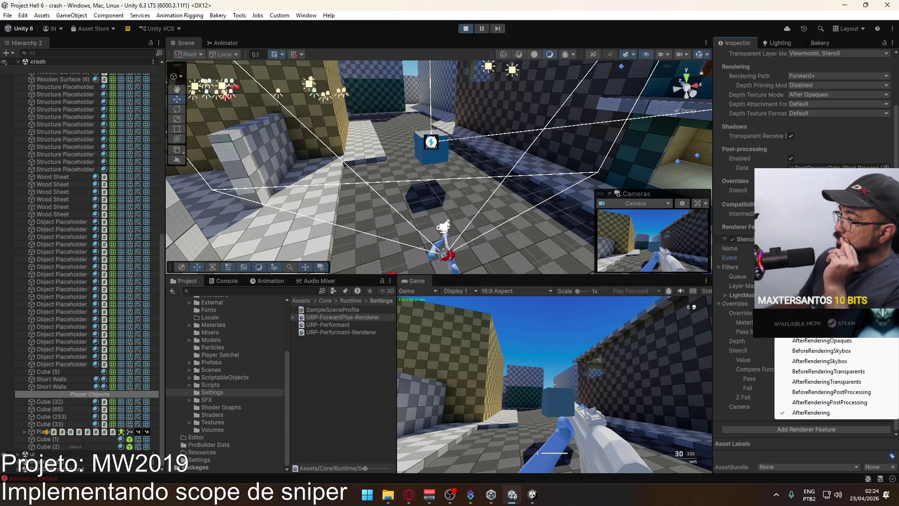
key("Escape")
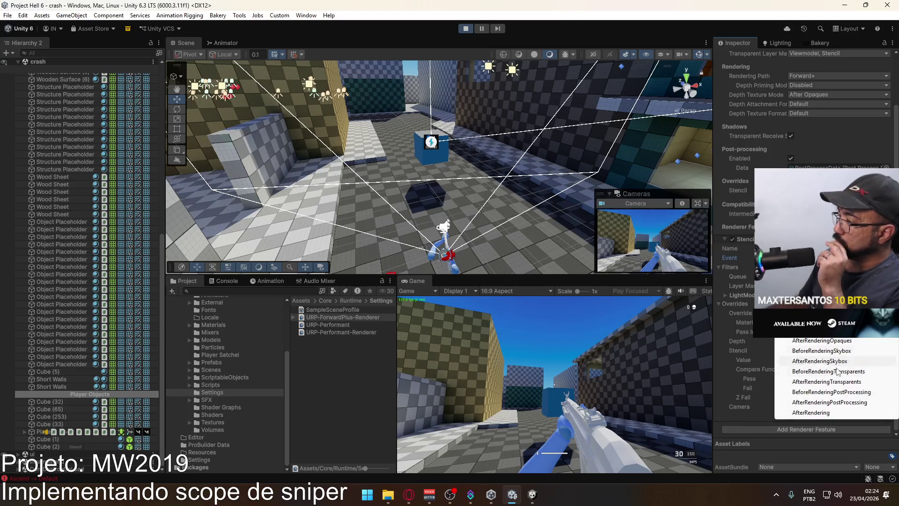
left_click(827, 406)
left_click(838, 257)
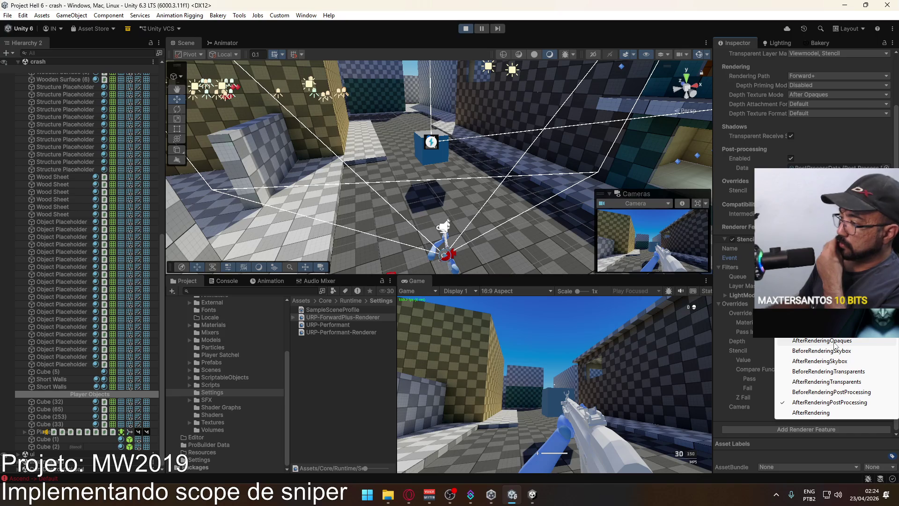
left_click(834, 342)
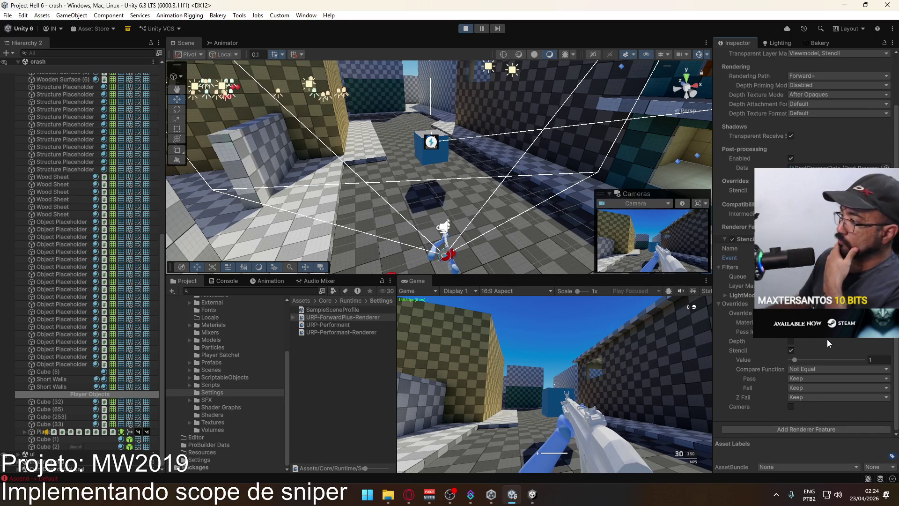
left_click(791, 342)
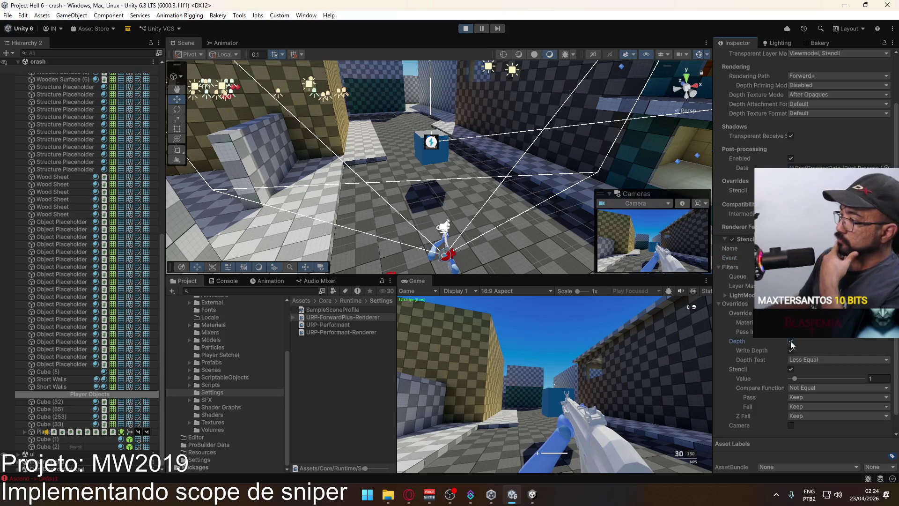
left_click(791, 343)
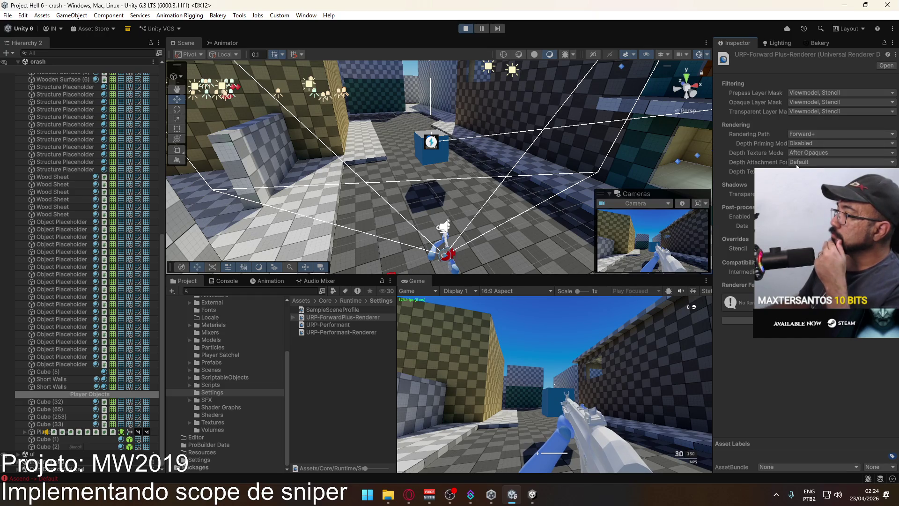
left_click(348, 333)
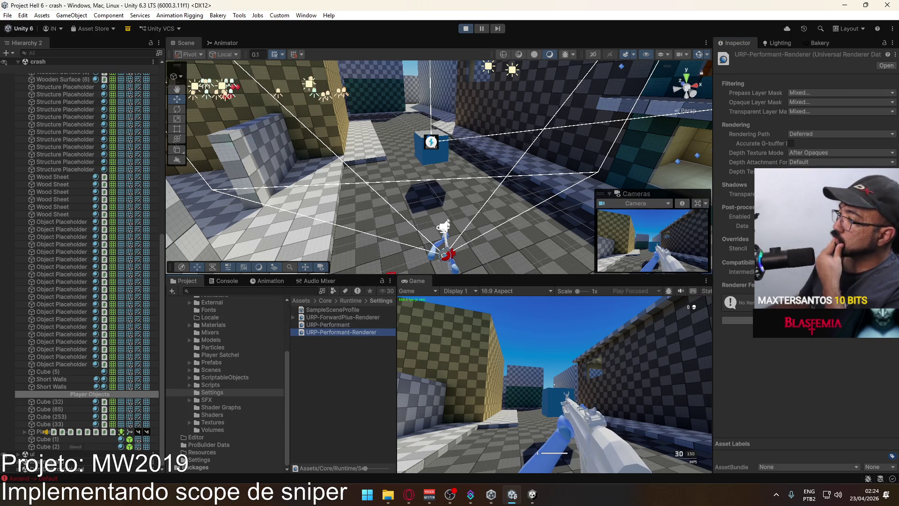
left_click(802, 320)
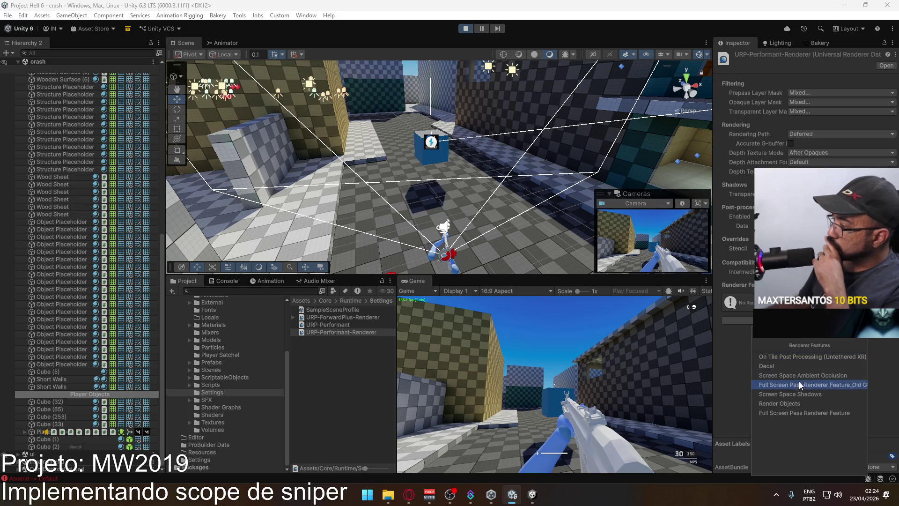
Step: Add a Render Objects renderer feature and name it 'Stencil'
left_click(811, 404)
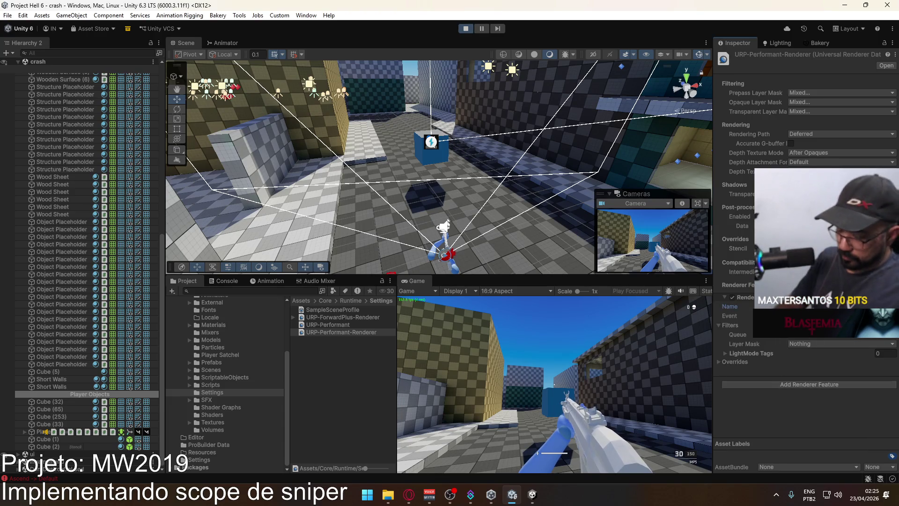
left_click(834, 306)
type("Stencil")
left_click(731, 362)
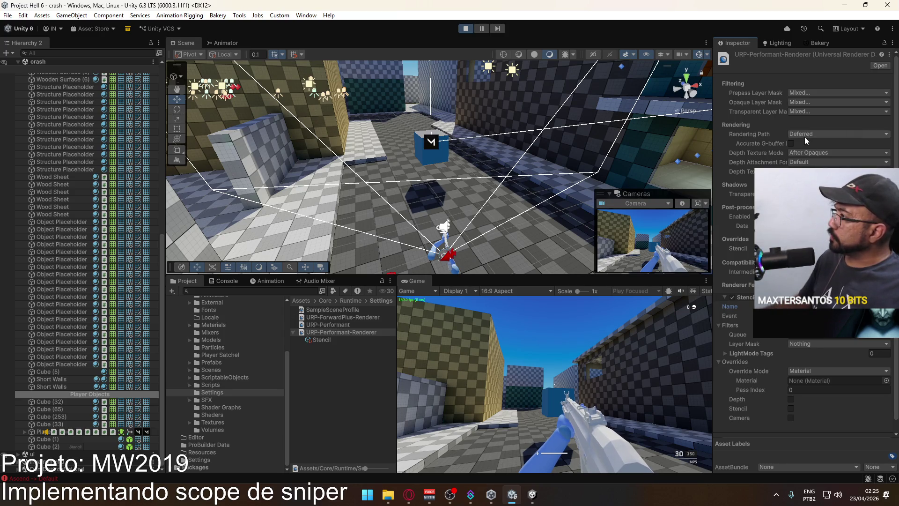
left_click(791, 144)
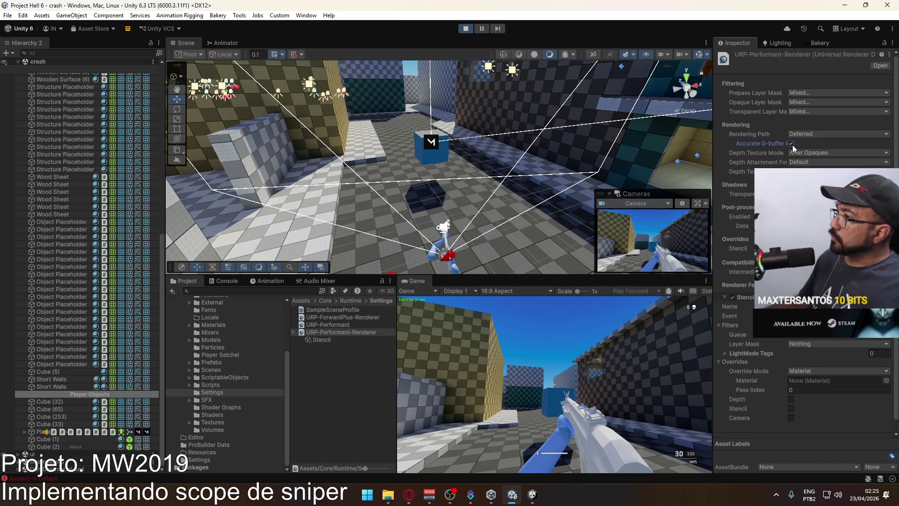
left_click(791, 144)
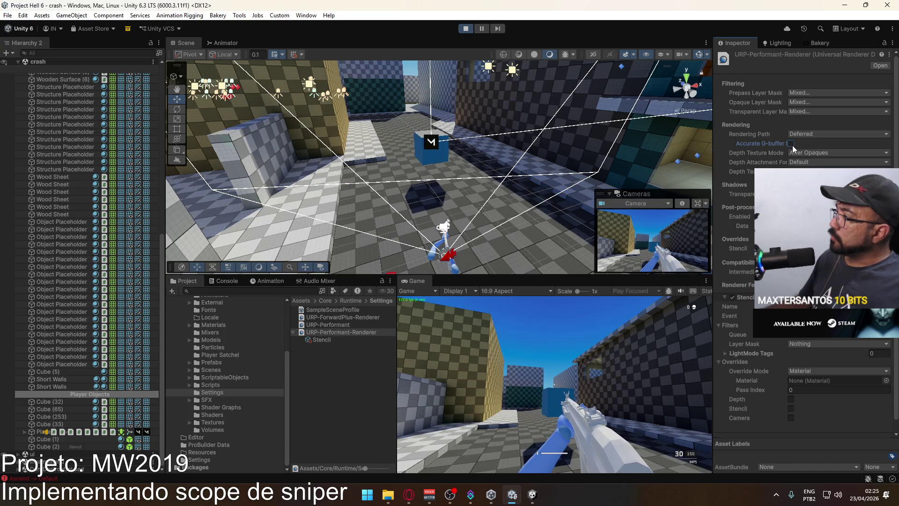
Step: Filter the feature to the Stencil layer and enable stencil override with value 1 and Not Equal compare
left_click(809, 346)
left_click(815, 334)
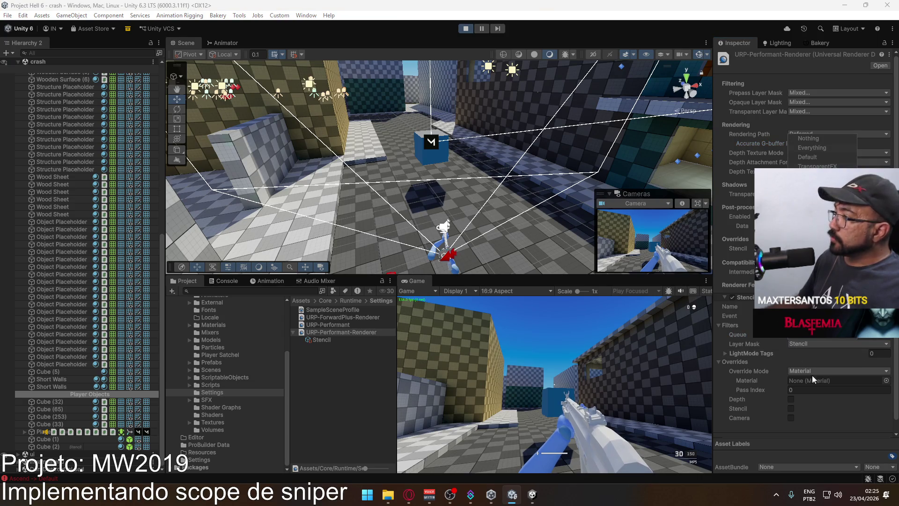
left_click(802, 451)
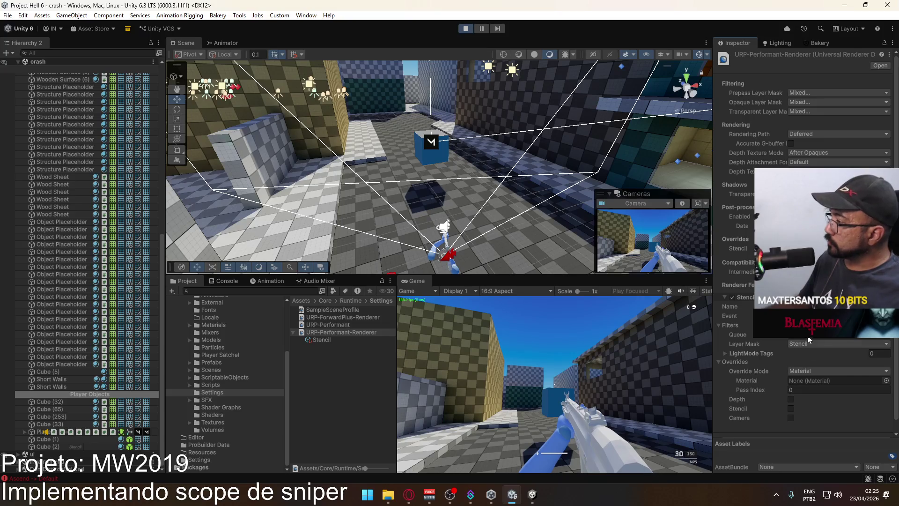
scroll(802, 412, "down", 1)
left_click(791, 398)
scroll(841, 399, "down", 3)
left_click(791, 360)
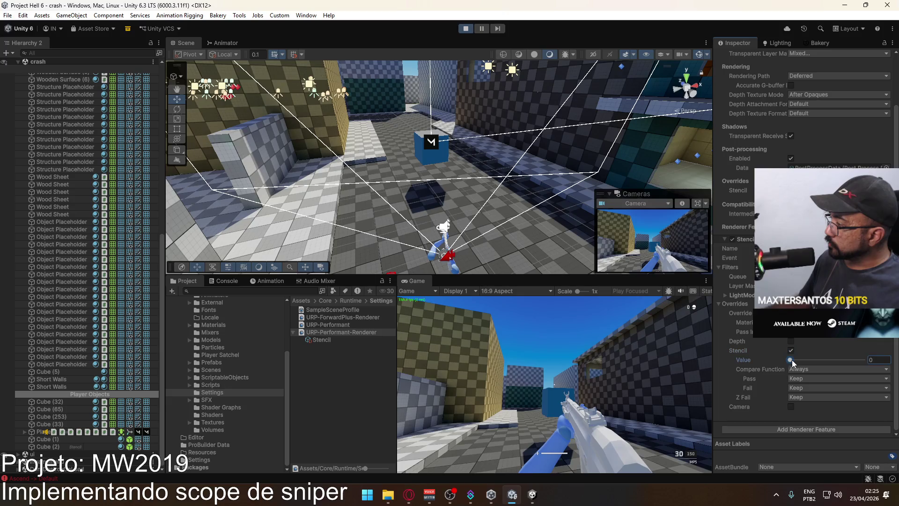
left_click(802, 369)
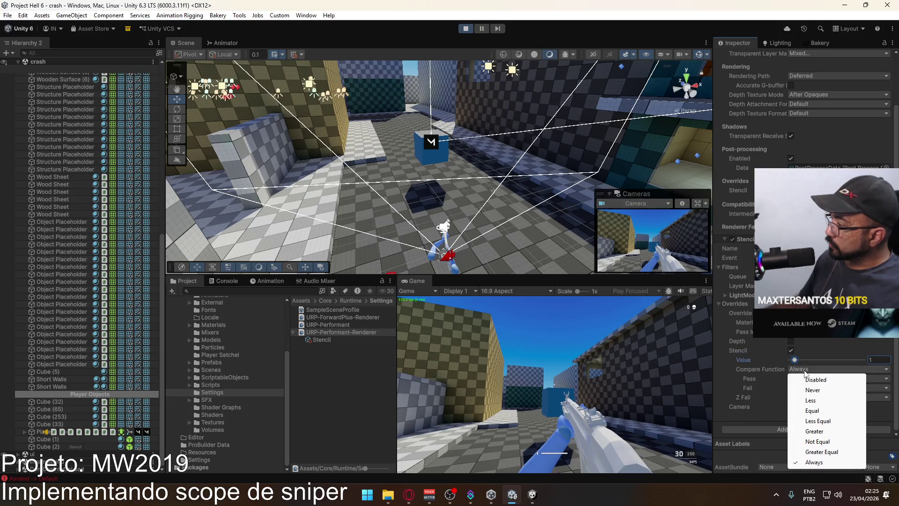
left_click(817, 442)
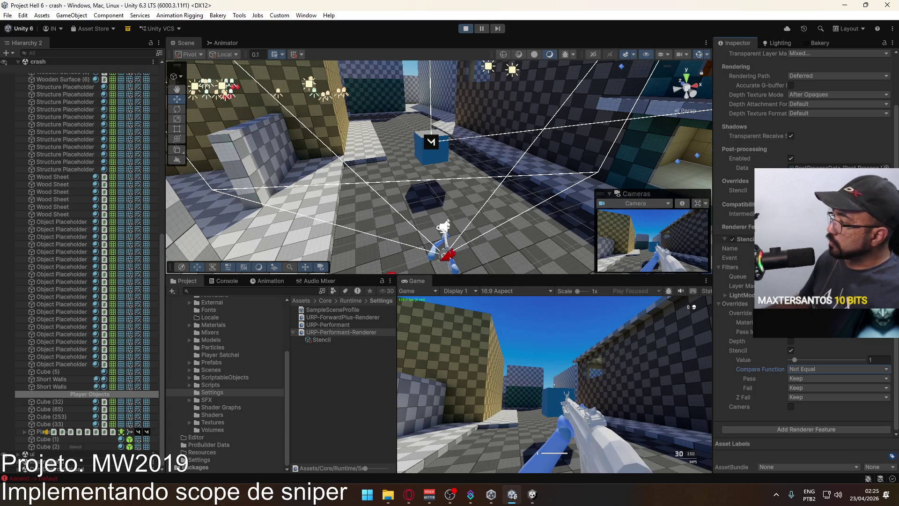
Step: Review the renderer asset's Transparent and Opaque layer masks
left_click(331, 330)
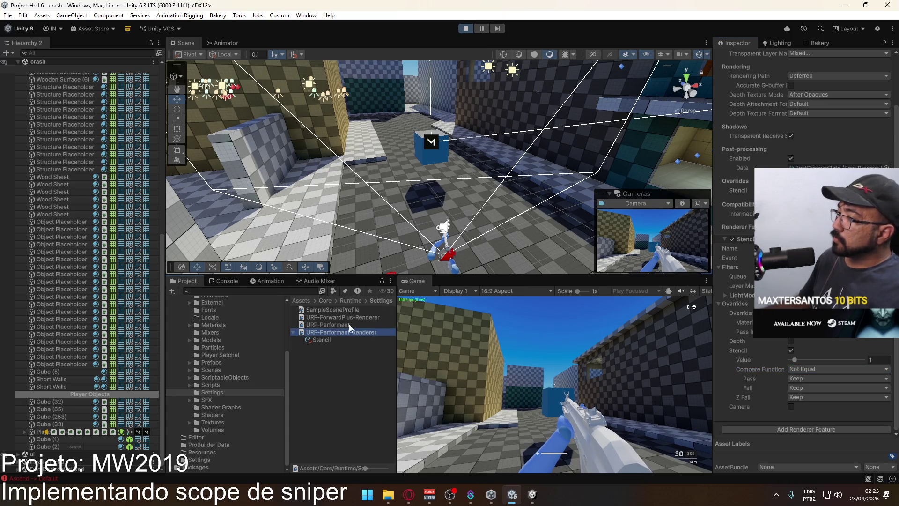
left_click(815, 112)
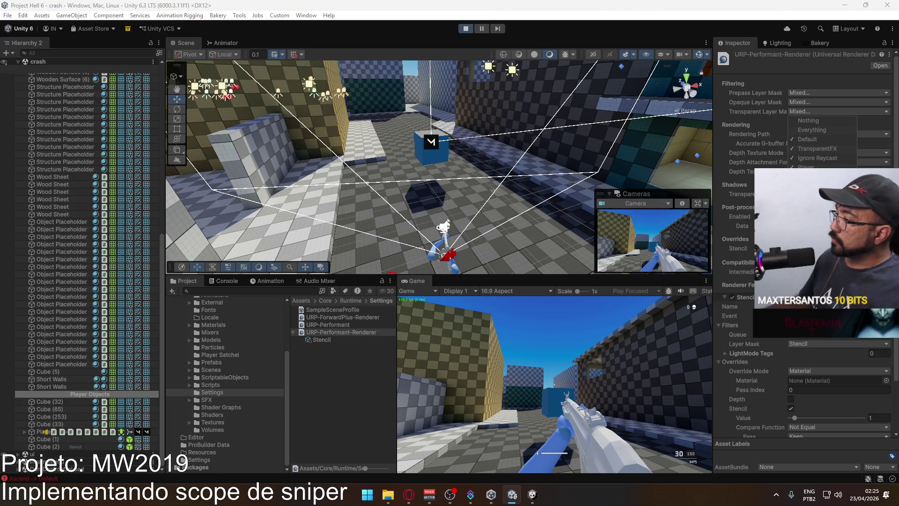
left_click(807, 100)
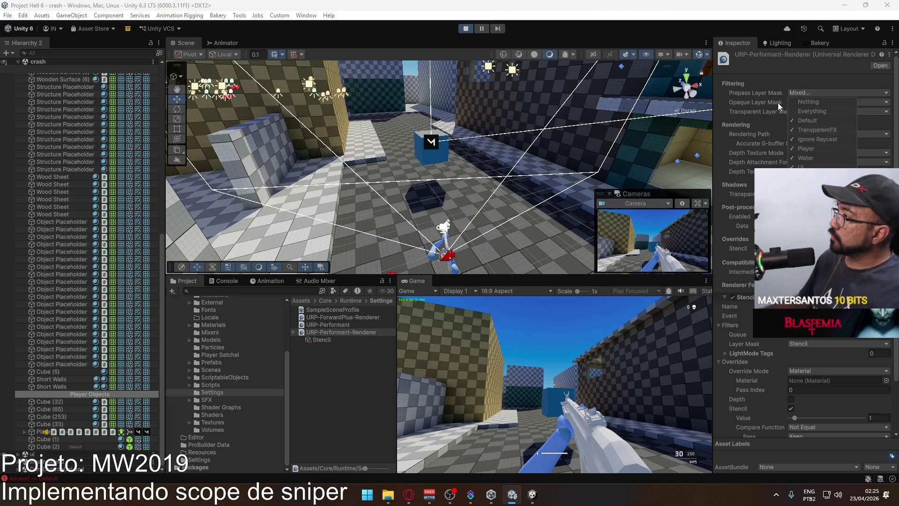
left_click(803, 103)
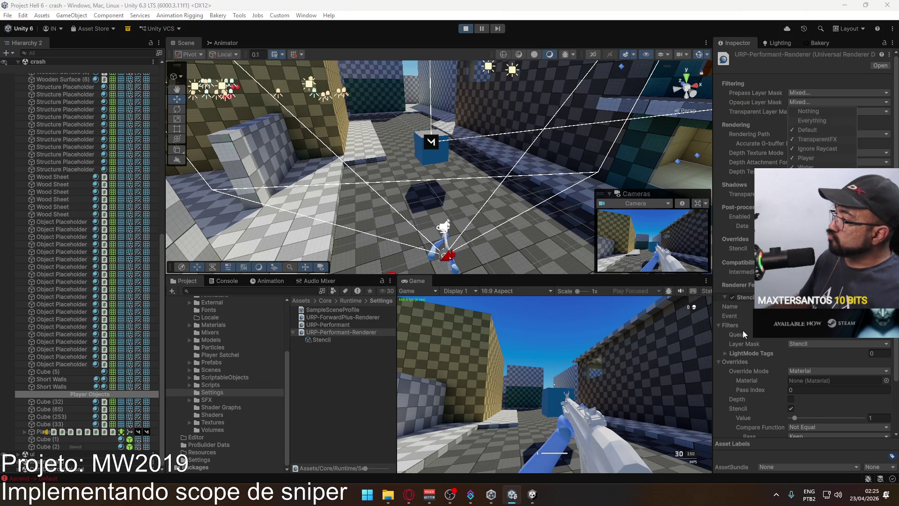
left_click(478, 189)
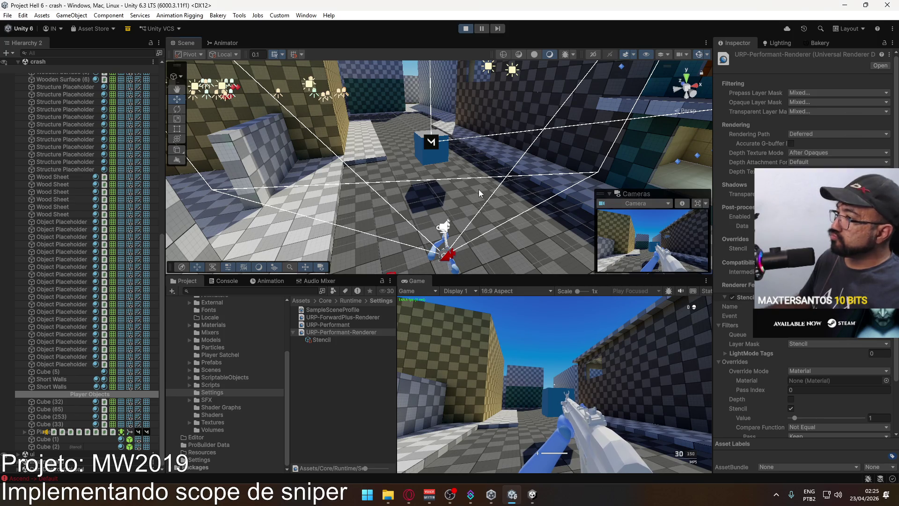
Step: Delete the stencil cube, Cube (1)
right_click(478, 190)
left_click(70, 441)
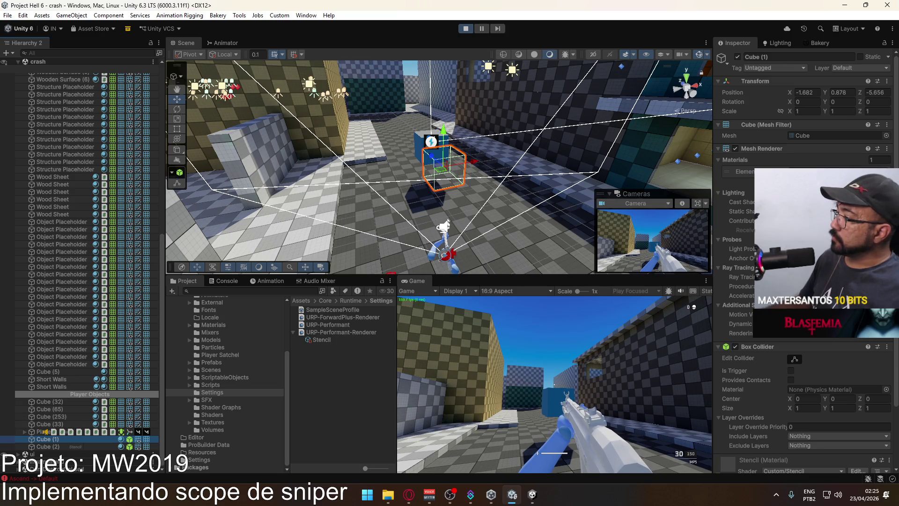
scroll(803, 328, "down", 3)
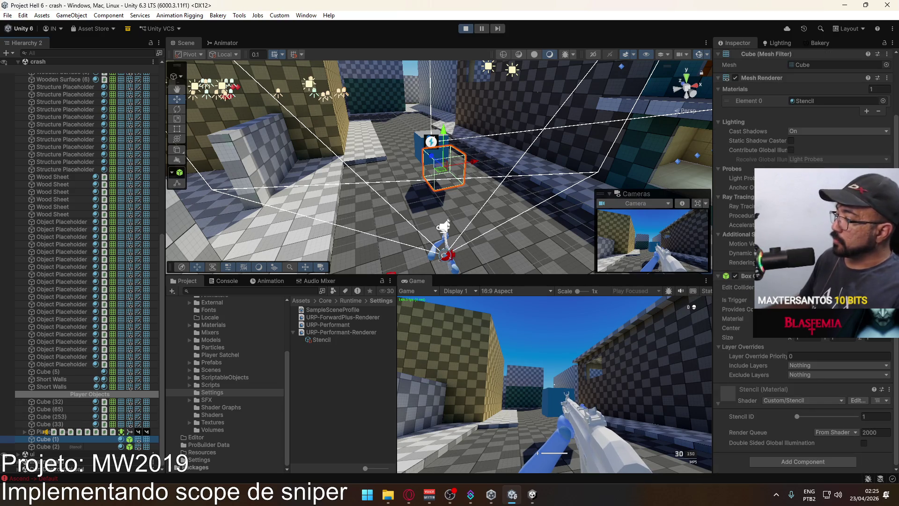
key("Delete")
Step: Create a Plane and stand it upright with X rotation 270
left_click(108, 15)
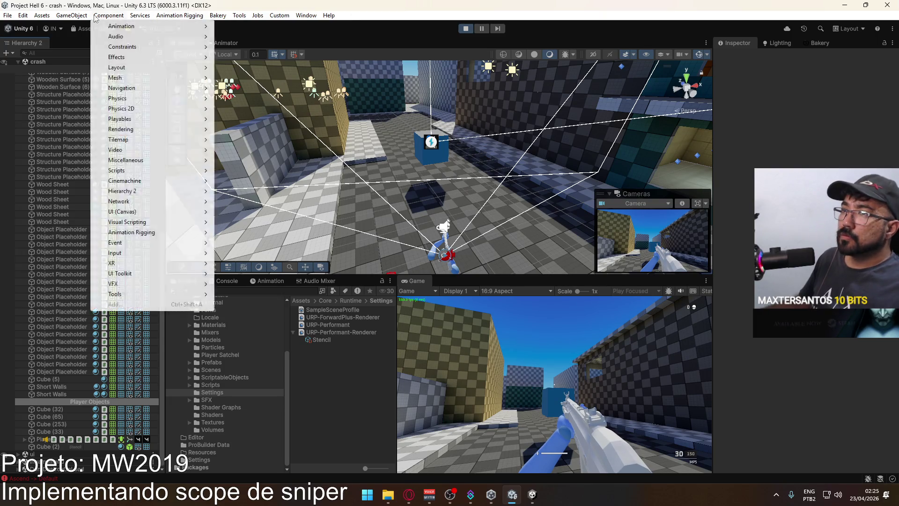
mouse_move(112, 68)
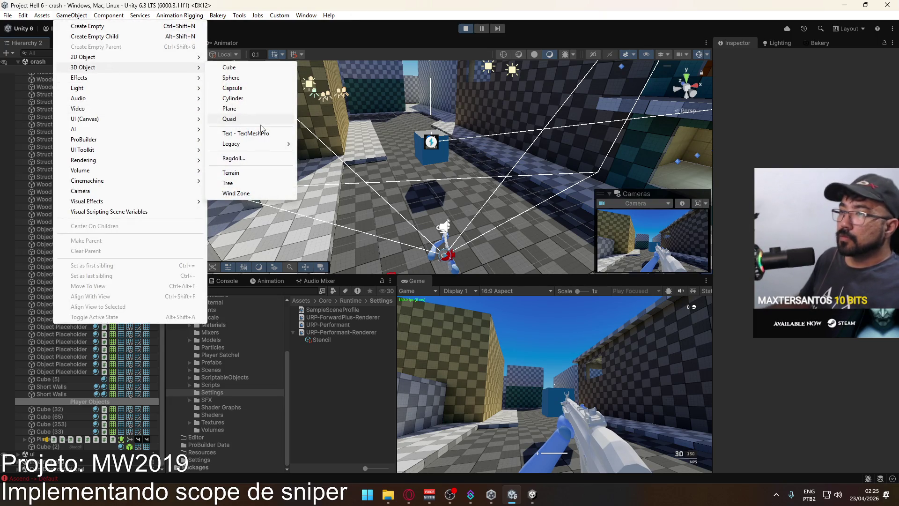
left_click(232, 108)
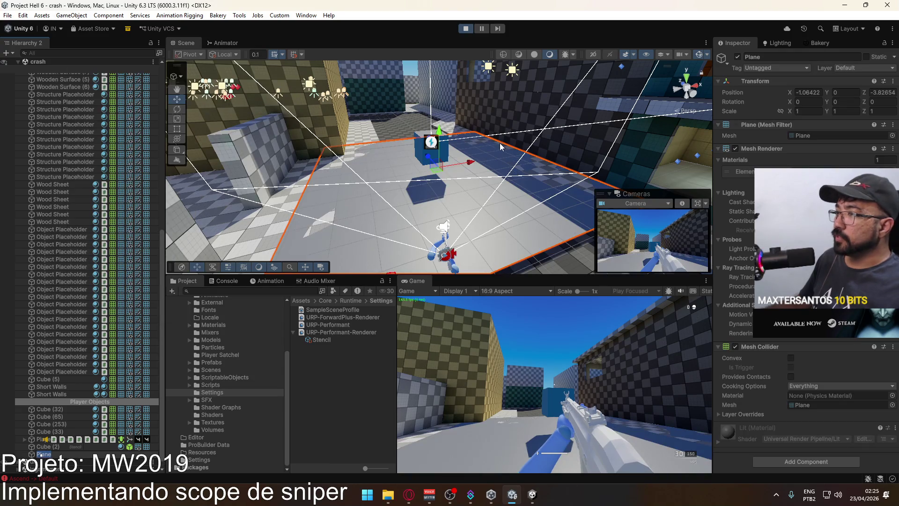
left_click(805, 102)
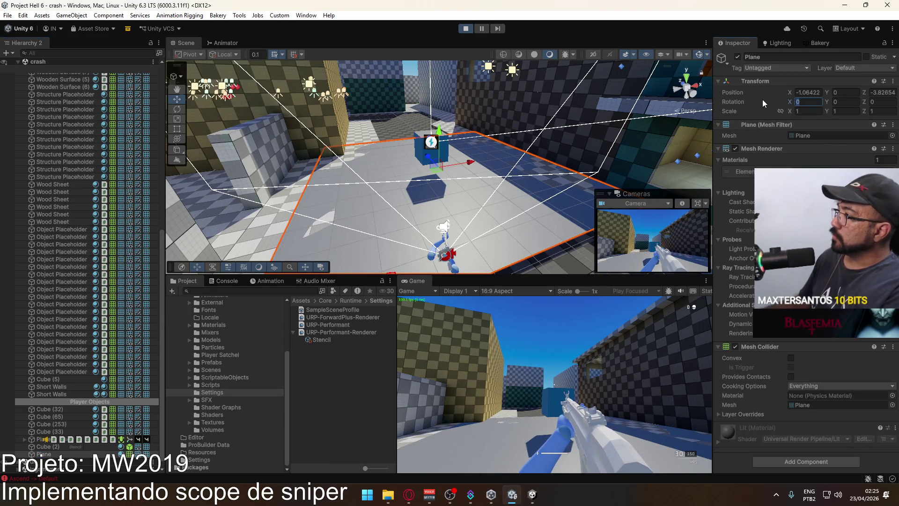
type("9")
key("BackSpace")
type("0")
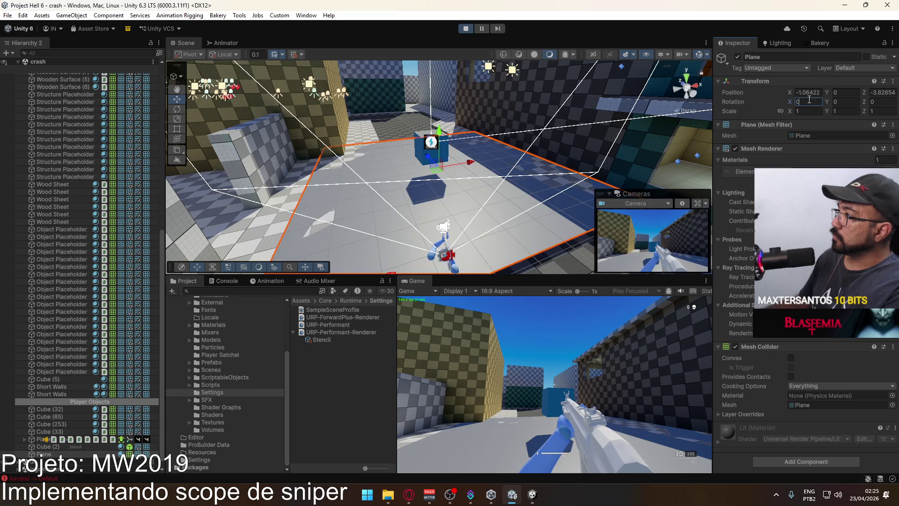
key("BackSpace")
type("270")
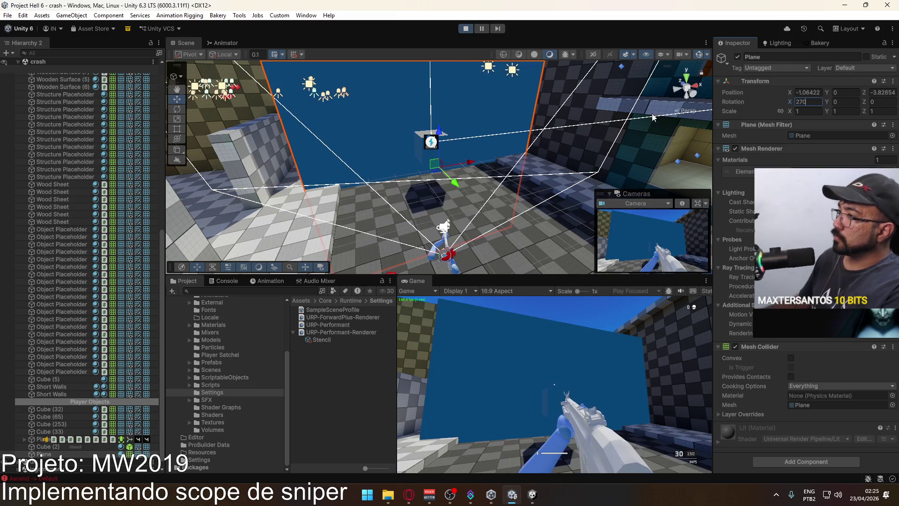
Step: Scale the plane to 0.1, give it the Stencil material, and place it before the blue cube
left_click_drag(453, 184, 487, 216)
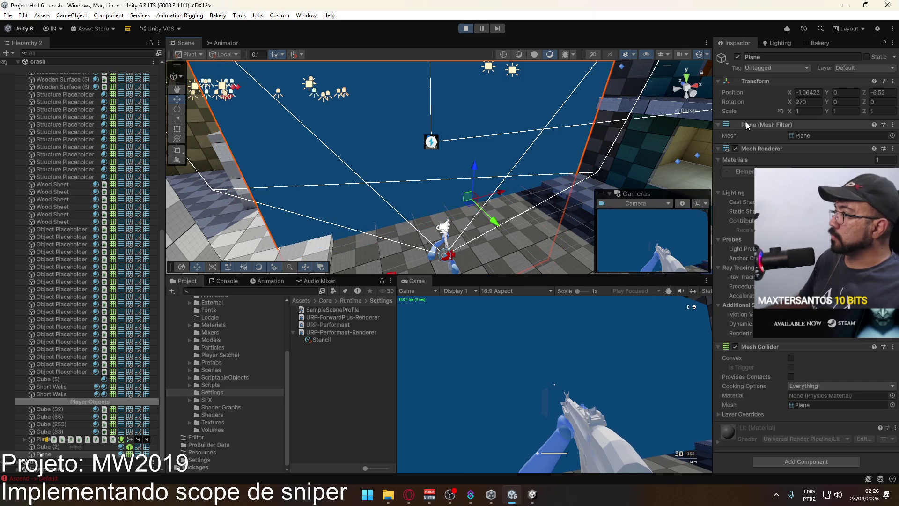
type(".1")
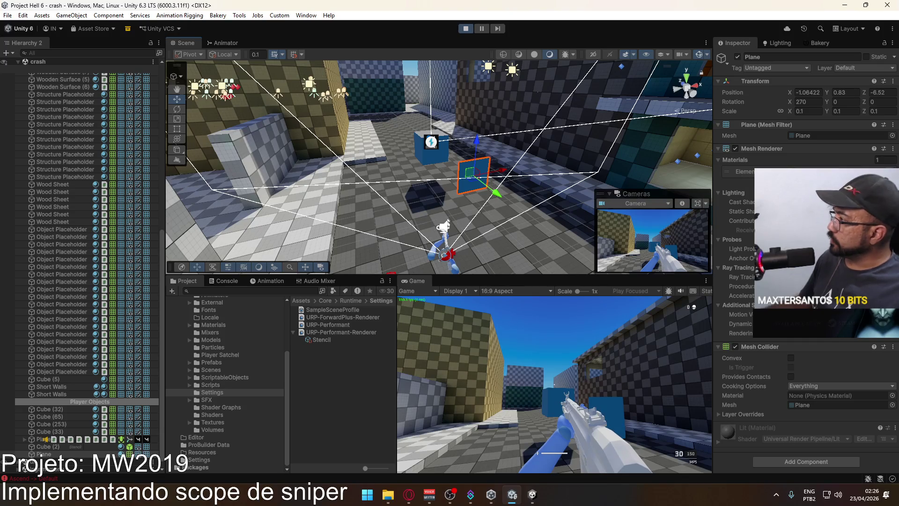
left_click(892, 172)
type("stencil")
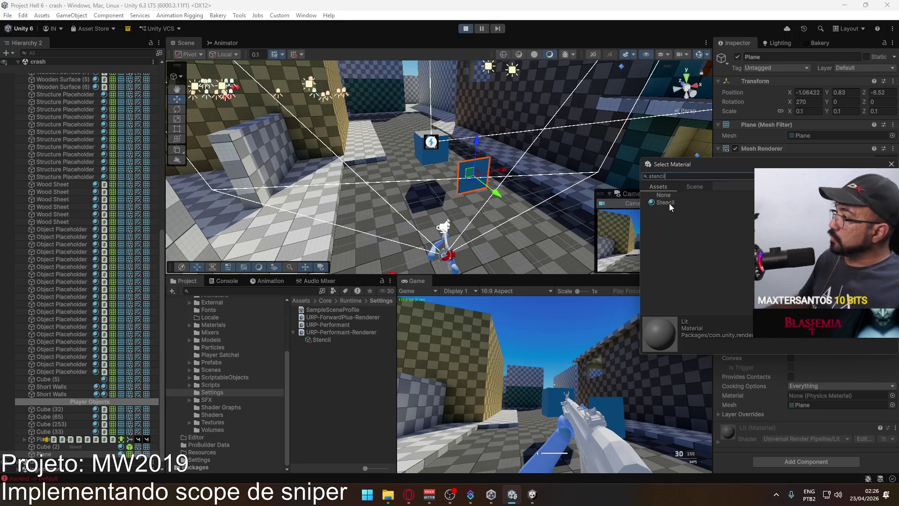
double_click(670, 203)
mouse_move(502, 171)
left_mouse_down()
mouse_move(431, 157)
mouse_move(431, 142)
left_mouse_up()
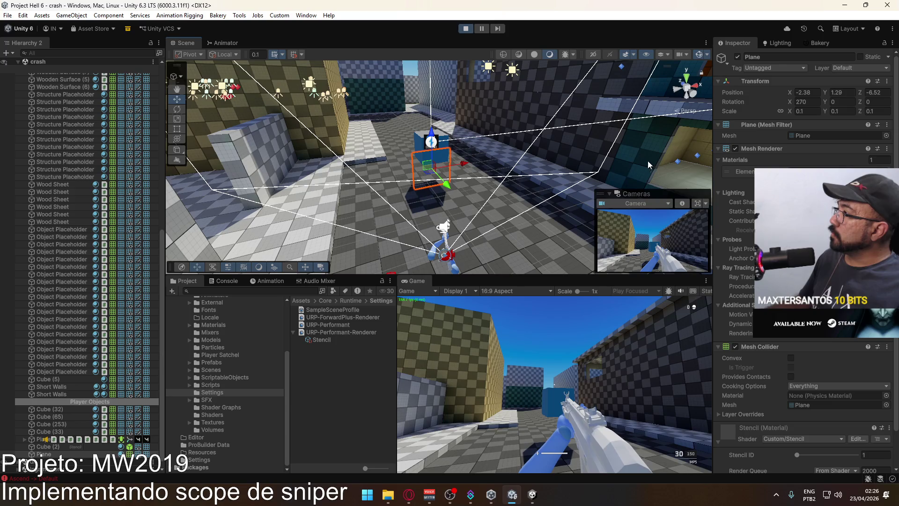
left_click(57, 447)
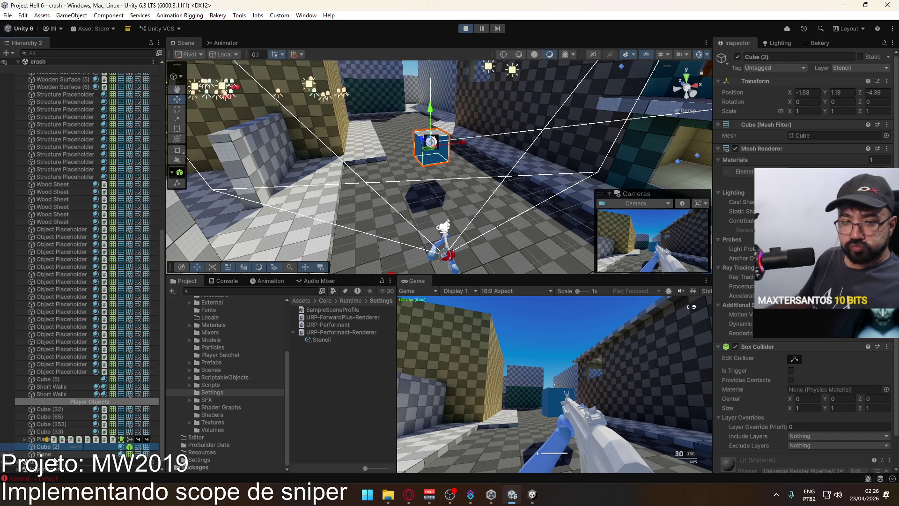
Step: Stop play mode and reopen the dev scene from the Scenes folder
left_click(465, 29)
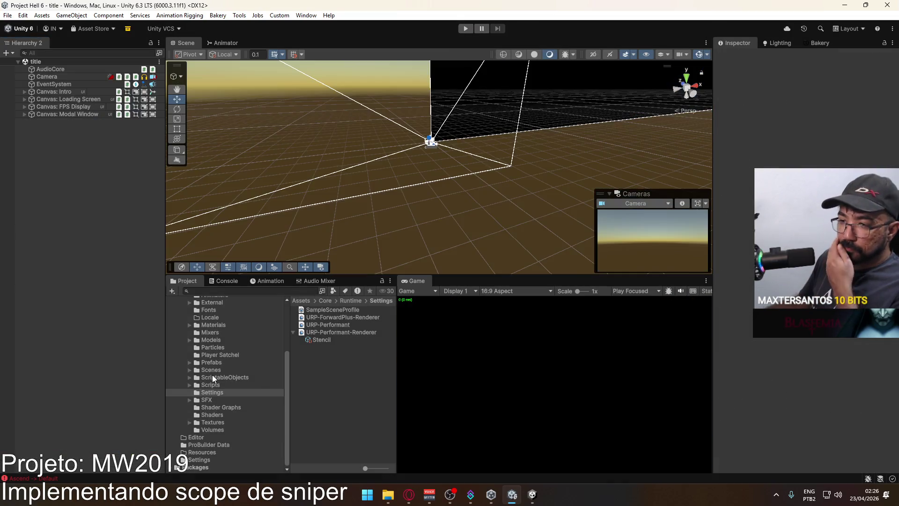
left_click(224, 370)
double_click(325, 341)
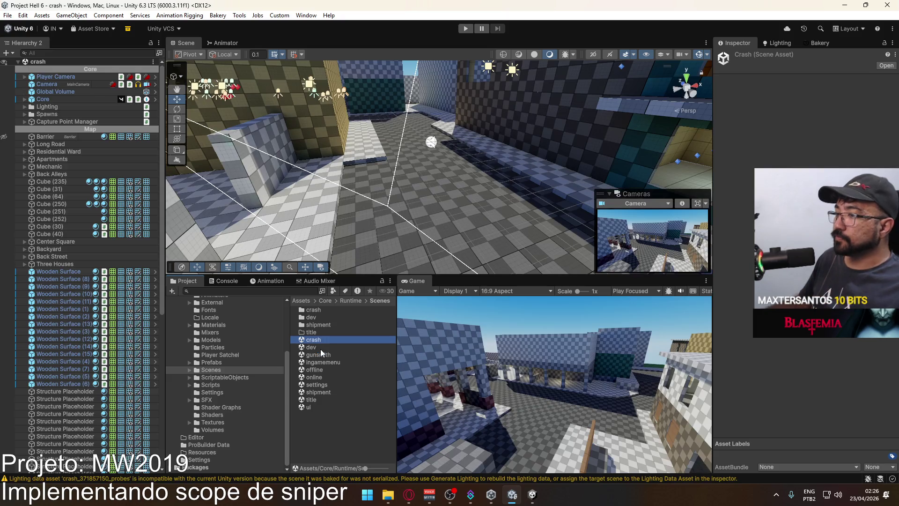
left_click(320, 347)
double_click(320, 347)
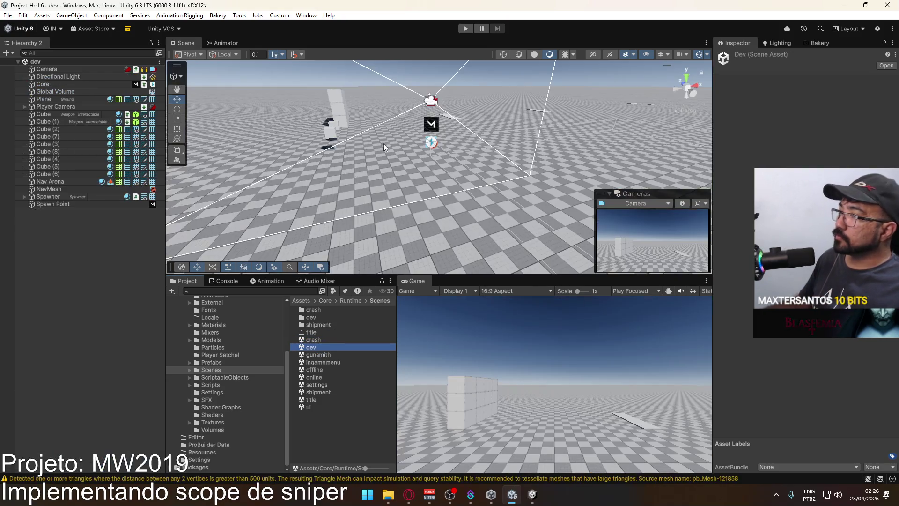
left_click_drag(282, 191, 336, 166)
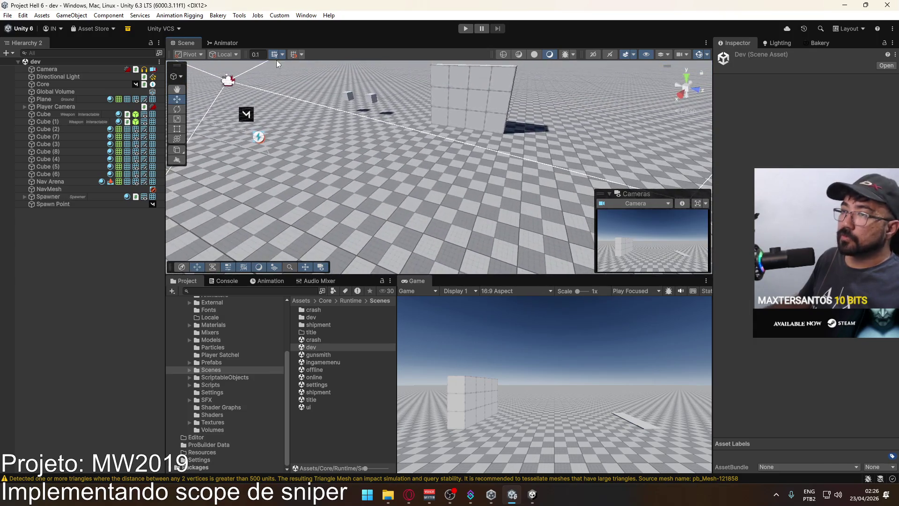
Step: Create a cube in front of the wall and duplicate it
left_click(179, 15)
mouse_move(212, 18)
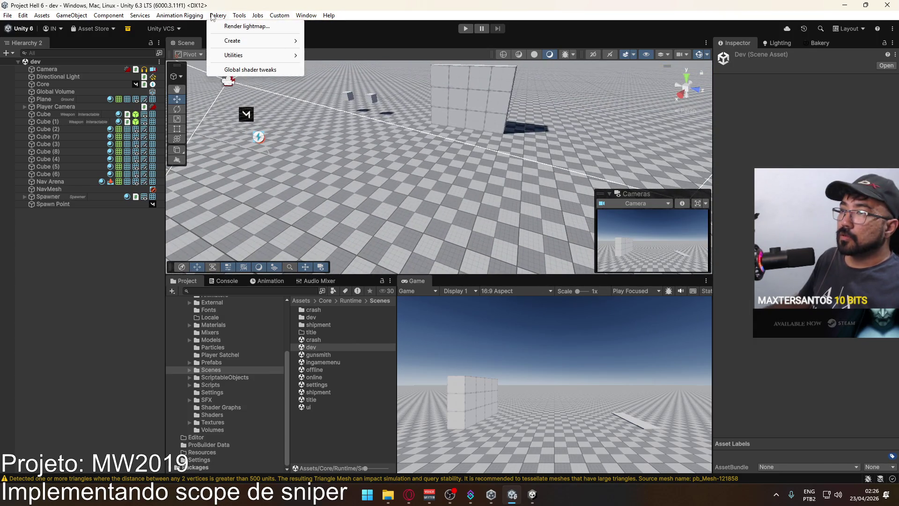
mouse_move(72, 15)
mouse_move(89, 67)
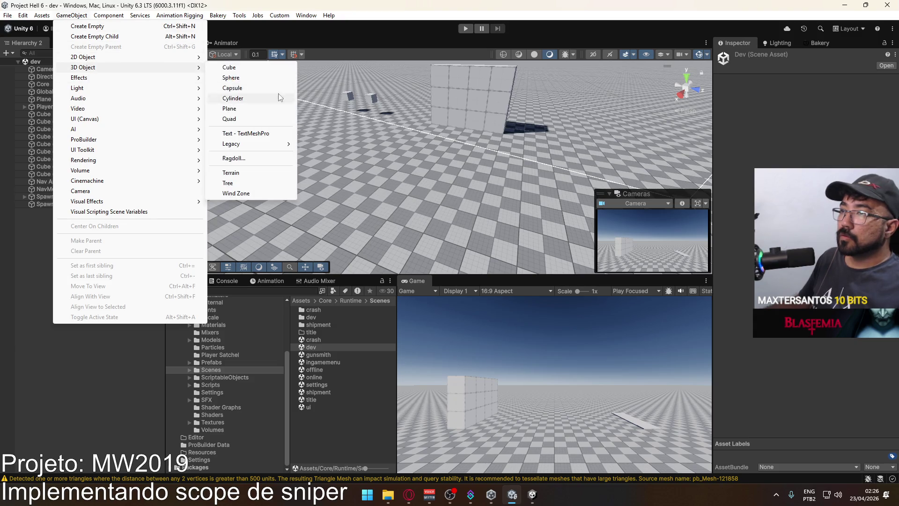
left_click(244, 71)
mouse_move(441, 154)
left_mouse_down()
mouse_move(458, 122)
mouse_move(394, 168)
left_mouse_up()
key("ctrl+d")
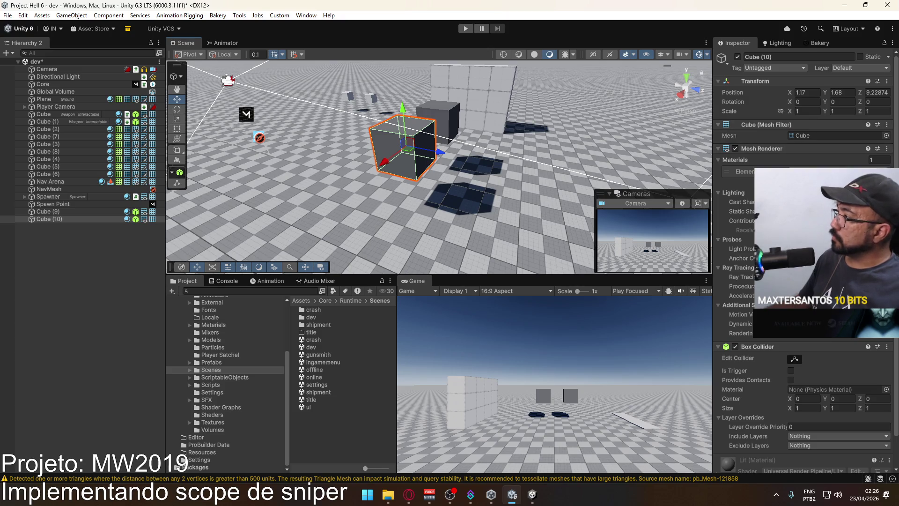
Step: Assign the Stencil material to Cube (10)
left_click(886, 172)
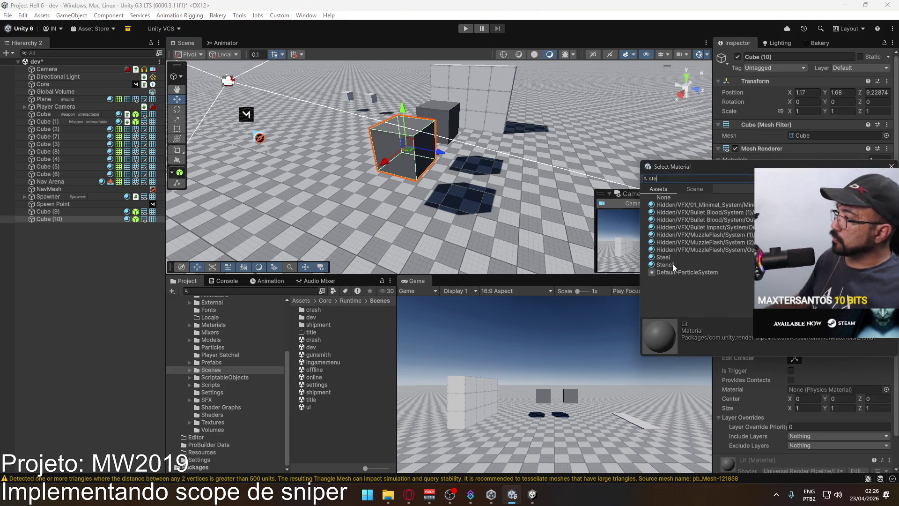
double_click(674, 265)
left_click_drag(423, 139, 388, 127)
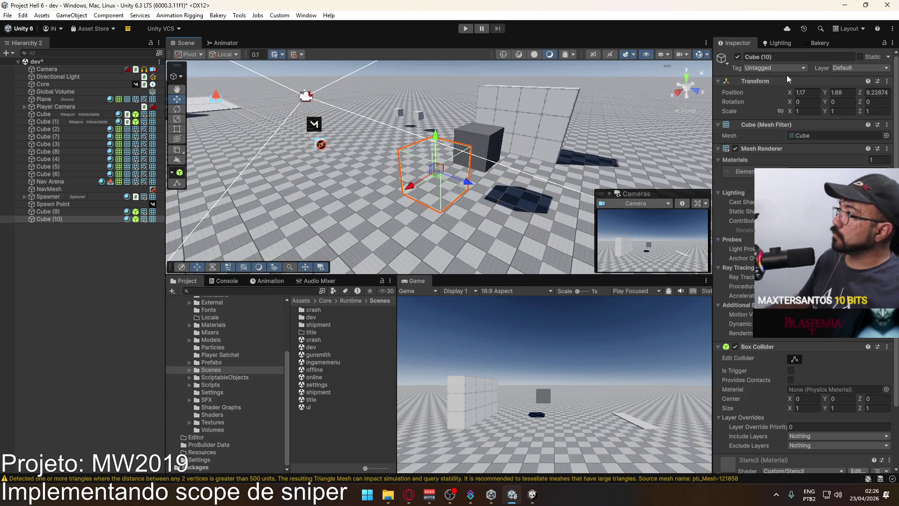
Step: Put Cube (9) on the Stencil layer
left_click(869, 70)
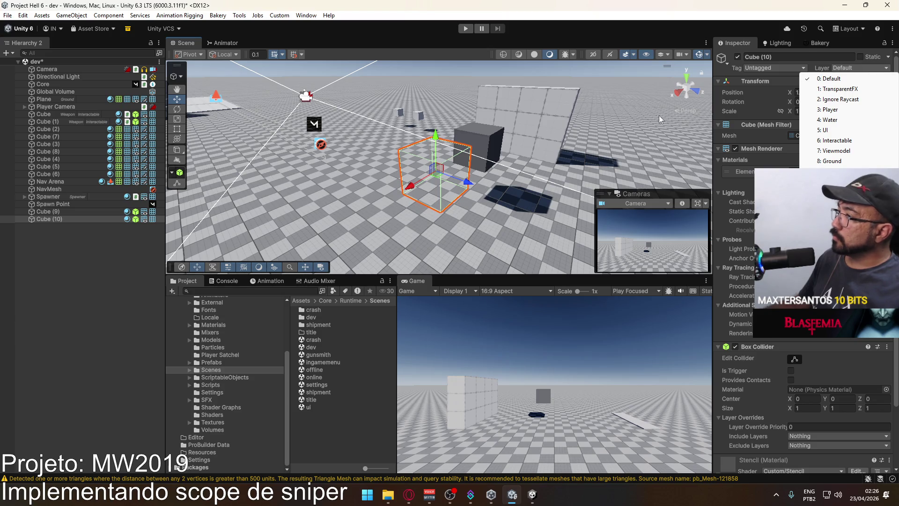
left_click(497, 139)
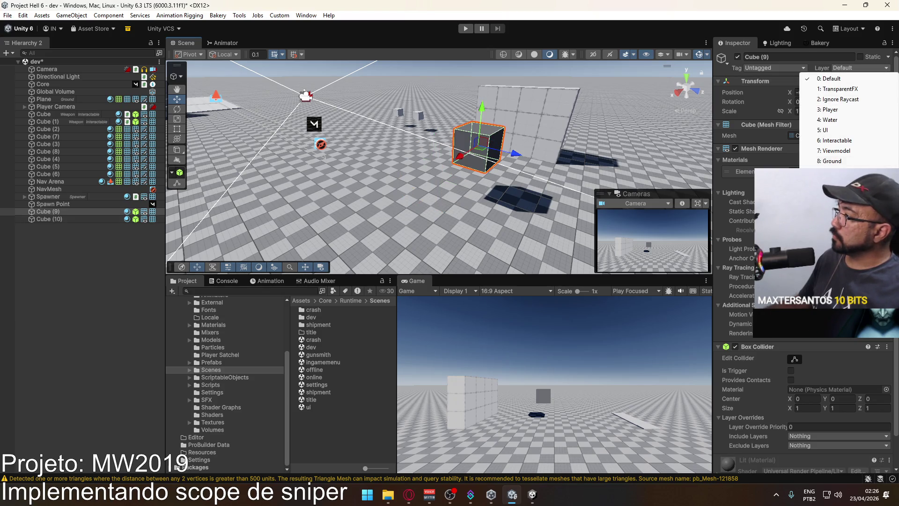
left_click(831, 181)
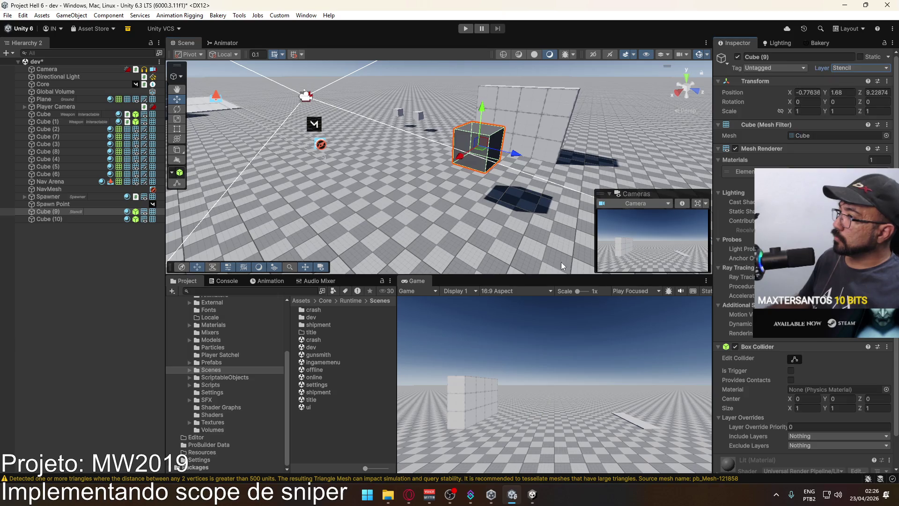
left_click(94, 219)
mouse_move(482, 192)
left_mouse_down()
mouse_move(645, 133)
mouse_move(419, 268)
left_mouse_up()
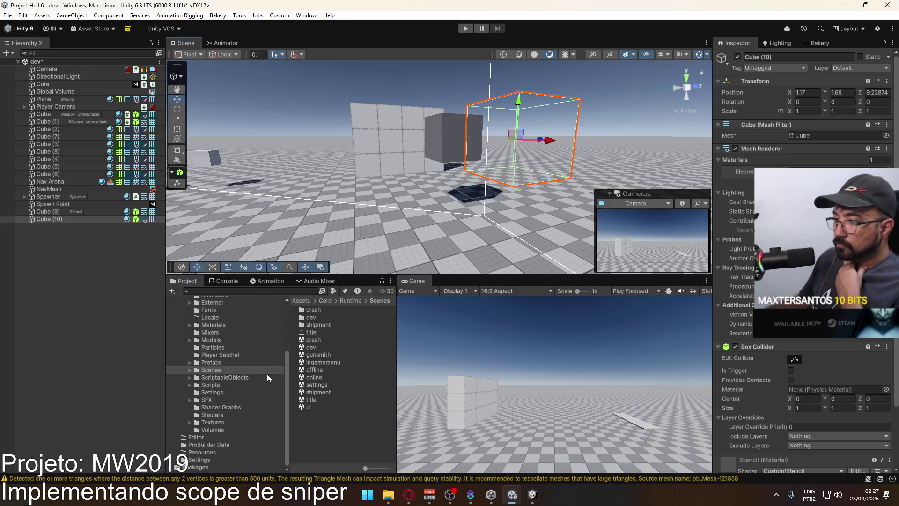
Step: Check the URP-Performant-Renderer, Cube (9), and Cube (10)'s Stencil material ID setting
left_click(229, 391)
left_click(338, 332)
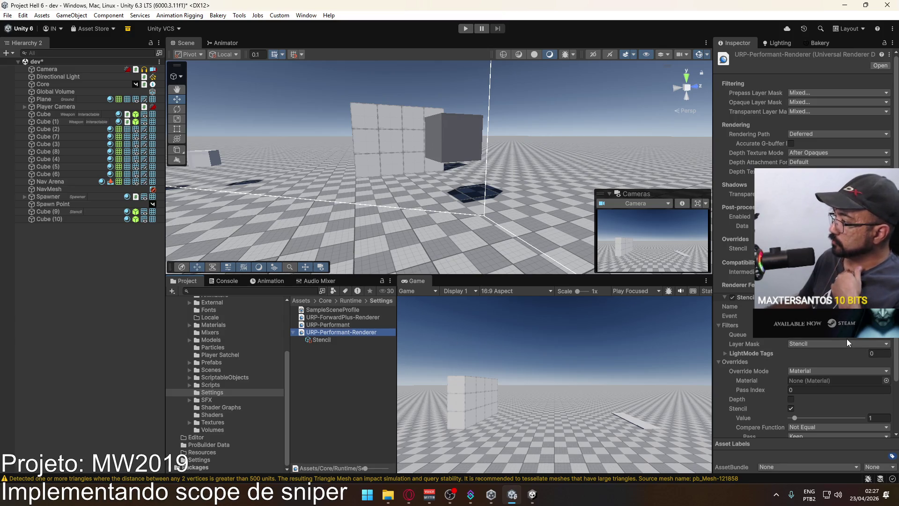
scroll(836, 351, "down", 3)
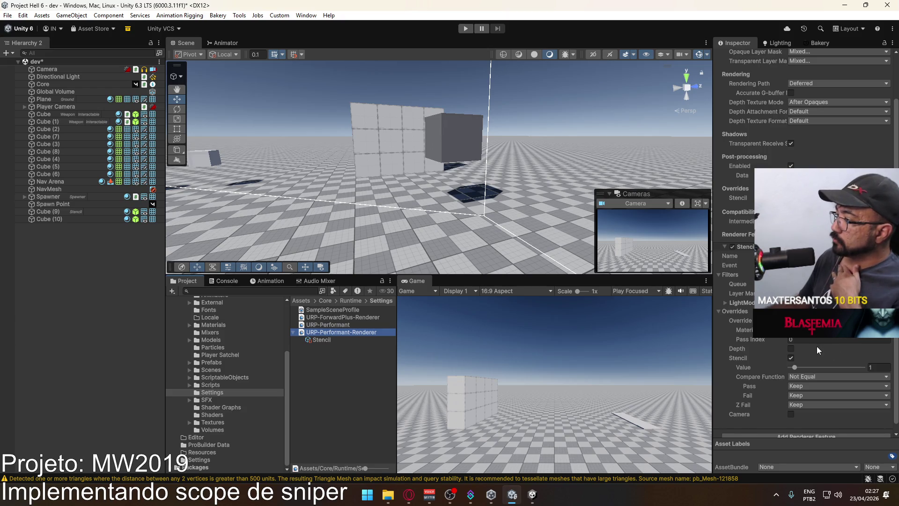
left_click(444, 133)
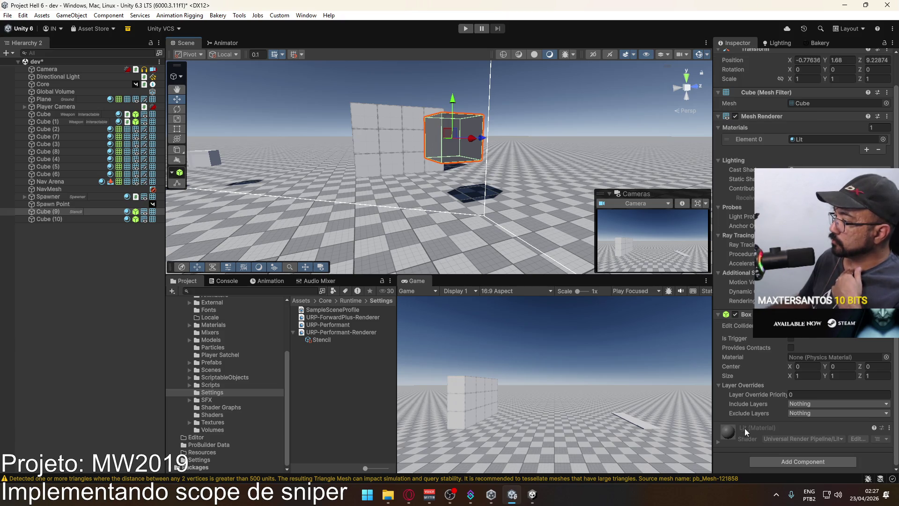
left_click(85, 219)
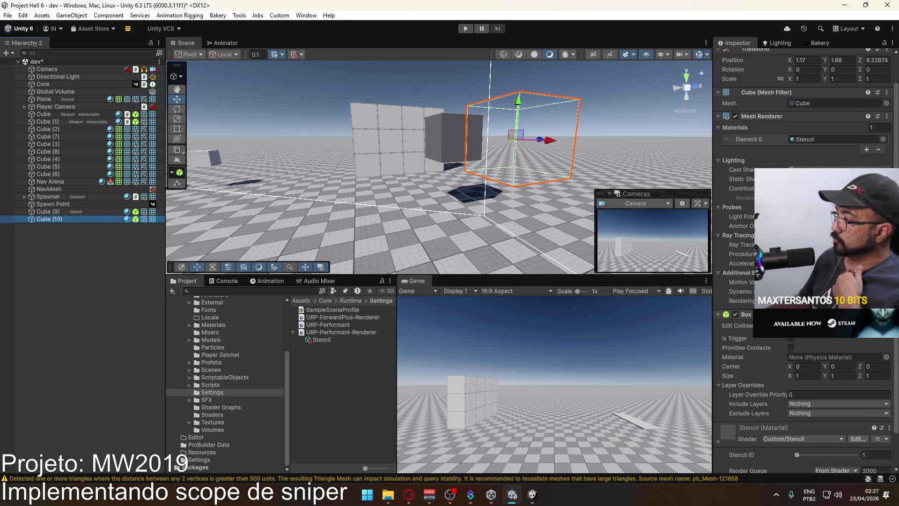
left_click_drag(796, 430, 791, 433)
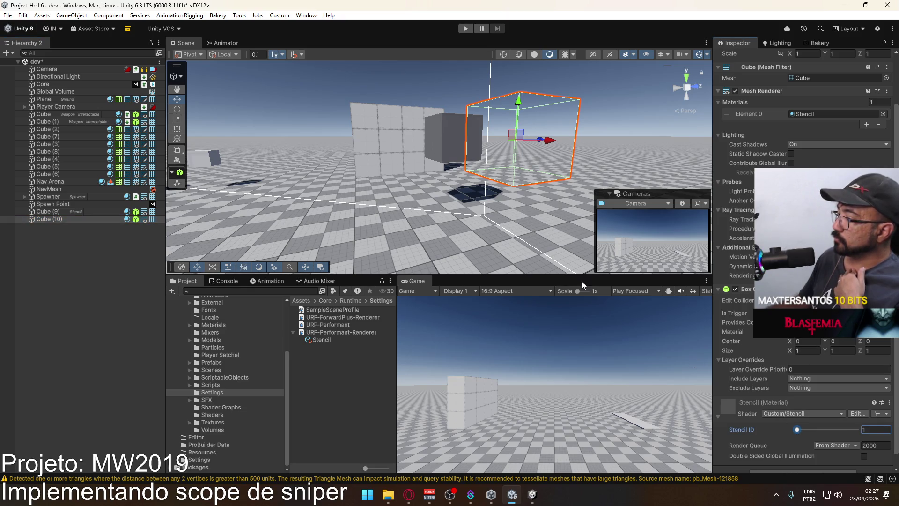
left_click(341, 326)
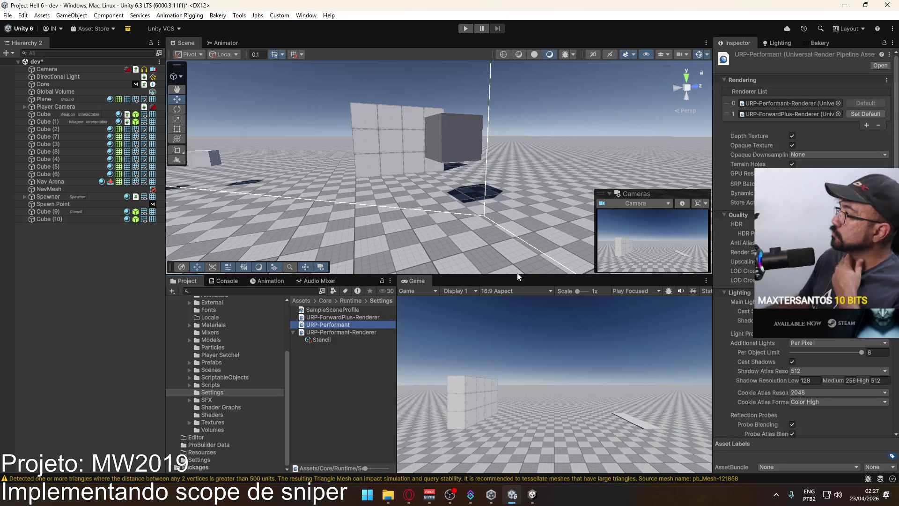
left_click(341, 332)
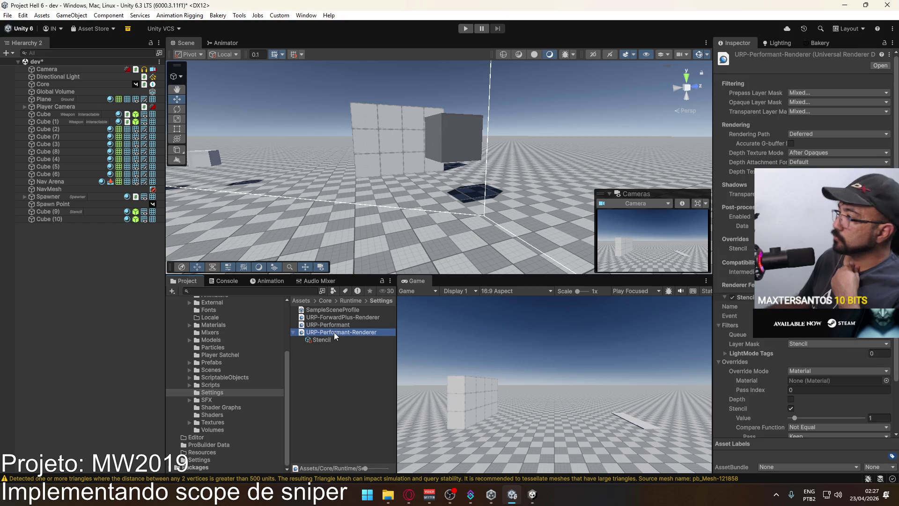
Step: Review the Performant renderer's Prepass, Opaque and Transparent layer masks
left_click(800, 92)
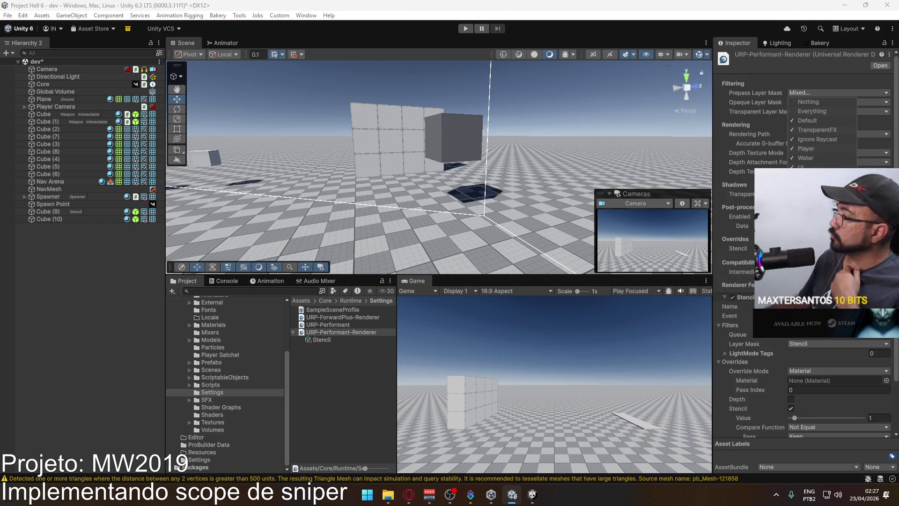
left_click(803, 101)
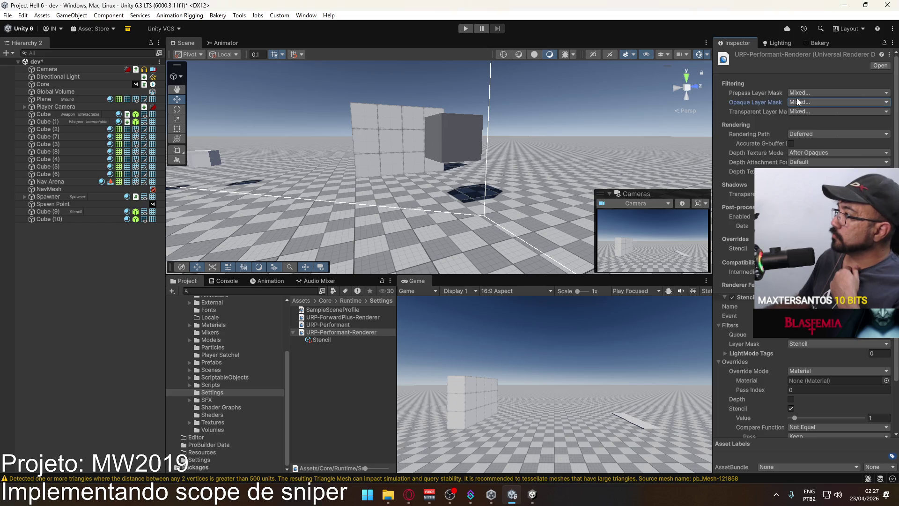
left_click(803, 100)
left_click(802, 112)
left_click(802, 113)
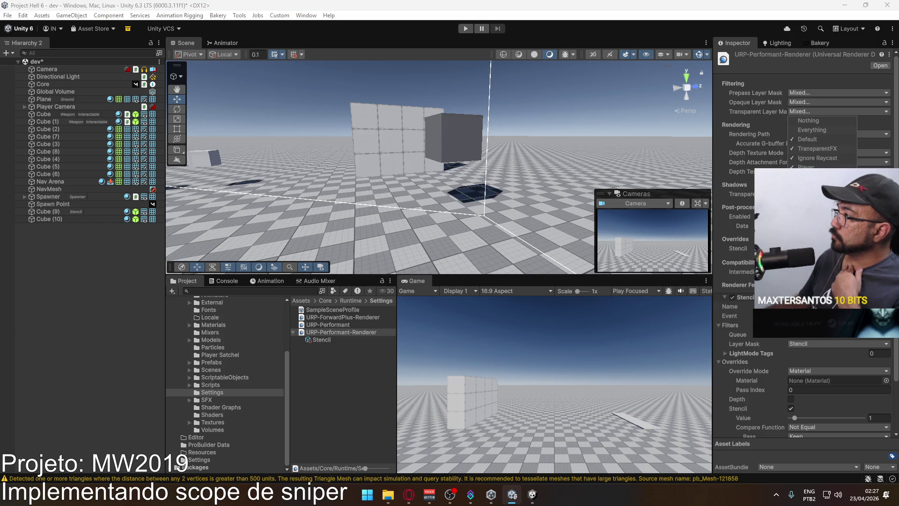
left_click(337, 325)
Step: Remove Stencil from the ForwardPlus renderer's Prepass Layer Mask, then check Cube (9) and Cube (10)
left_click(350, 318)
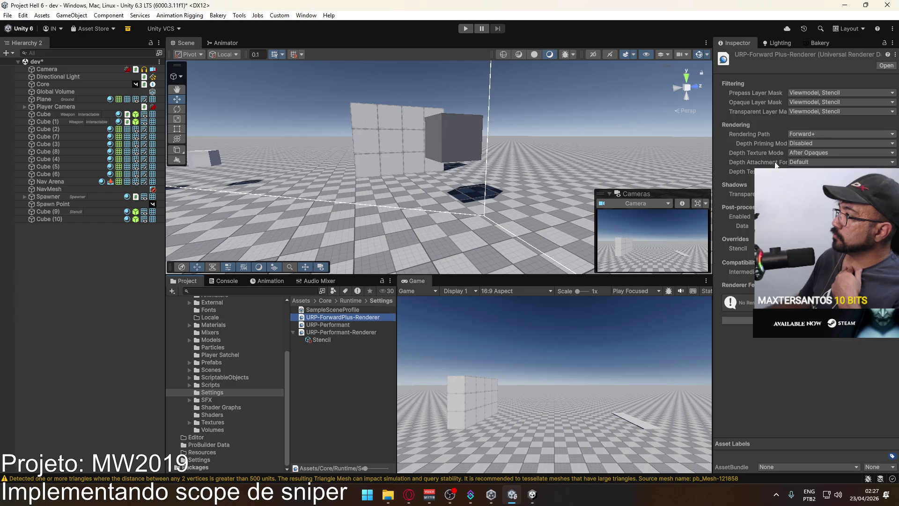
left_click(830, 113)
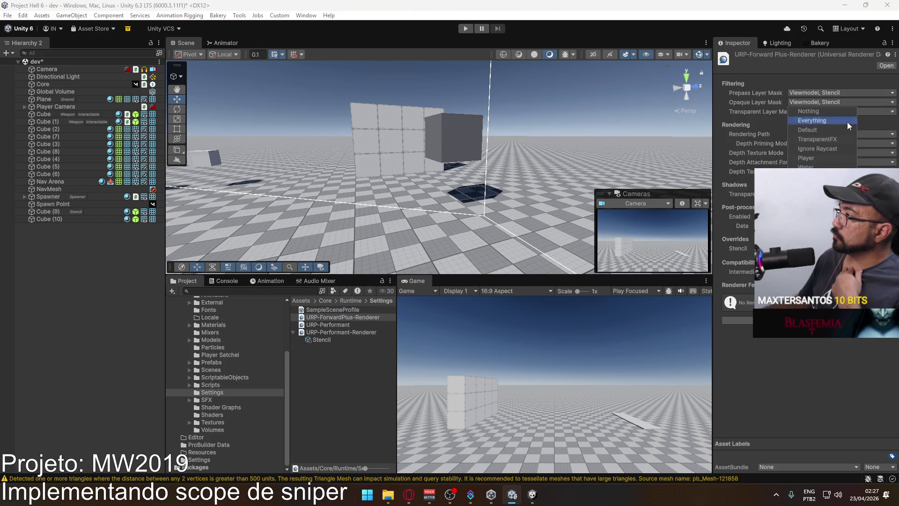
left_click(833, 92)
left_click(838, 195)
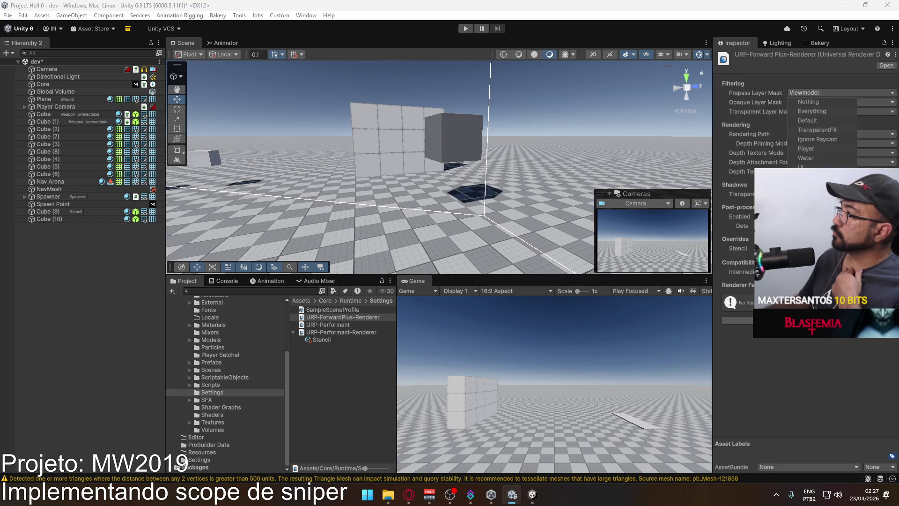
left_click(66, 212)
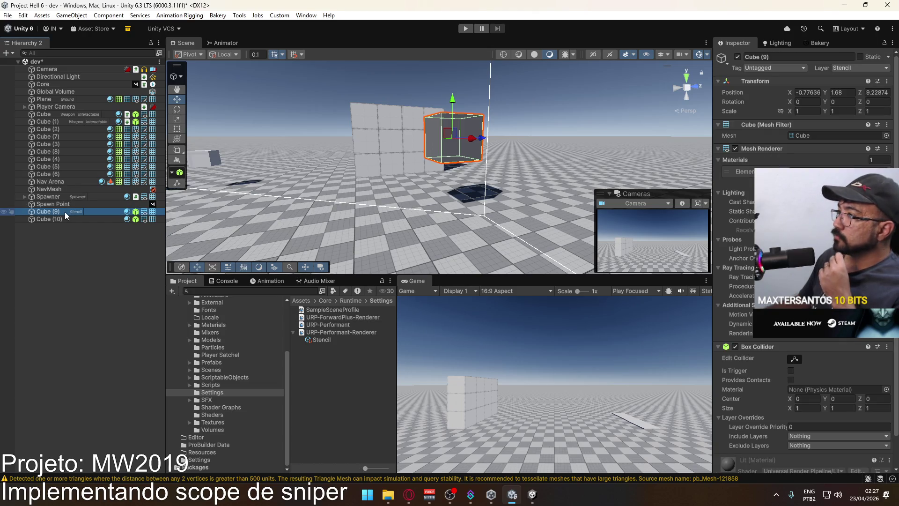
left_click(60, 219)
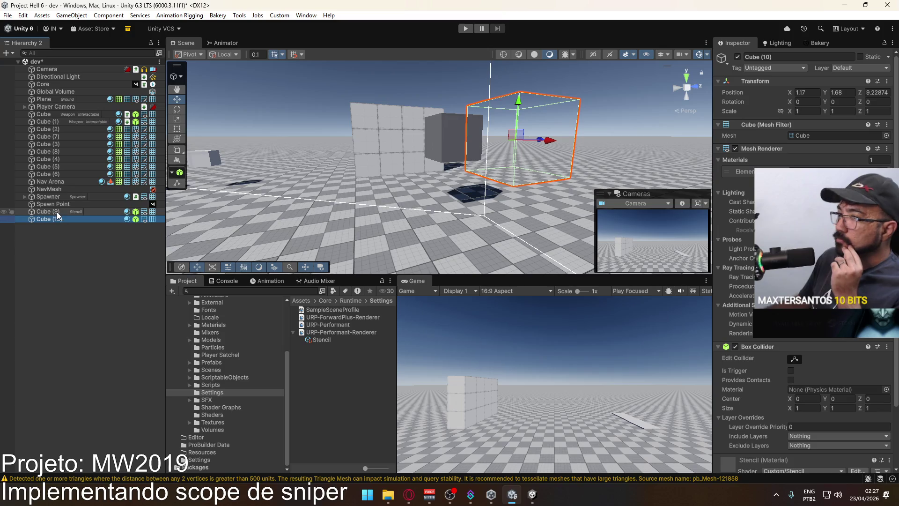
scroll(801, 235, "down", 3)
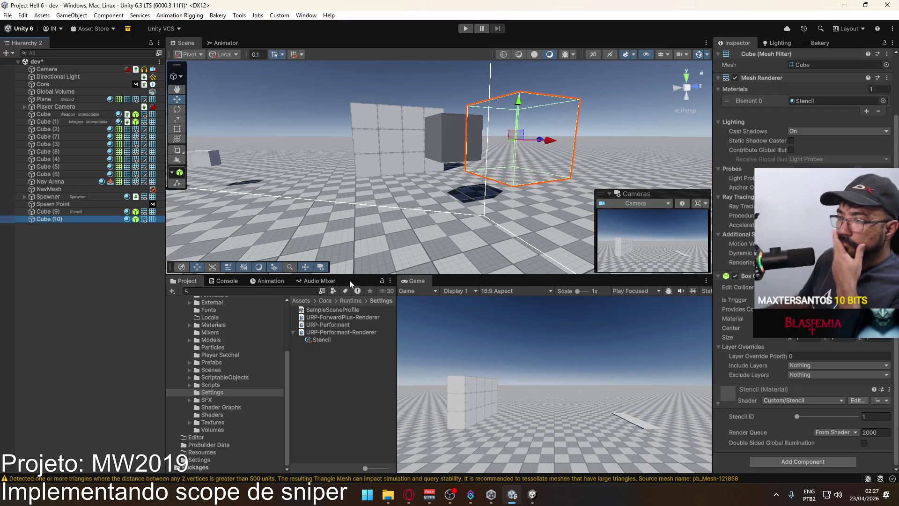
Step: Review the Performant renderer feature's stencil overrides and clear the Console's errors and warnings
left_click(345, 333)
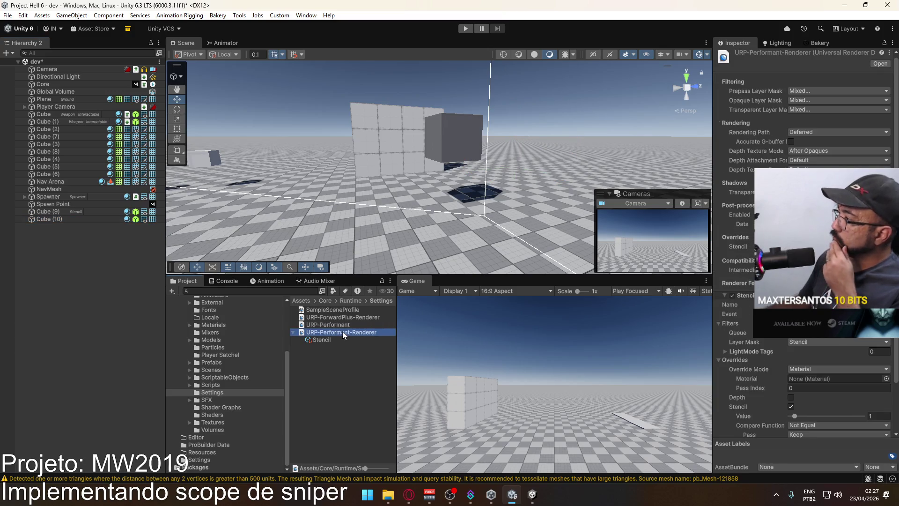
left_click(738, 246)
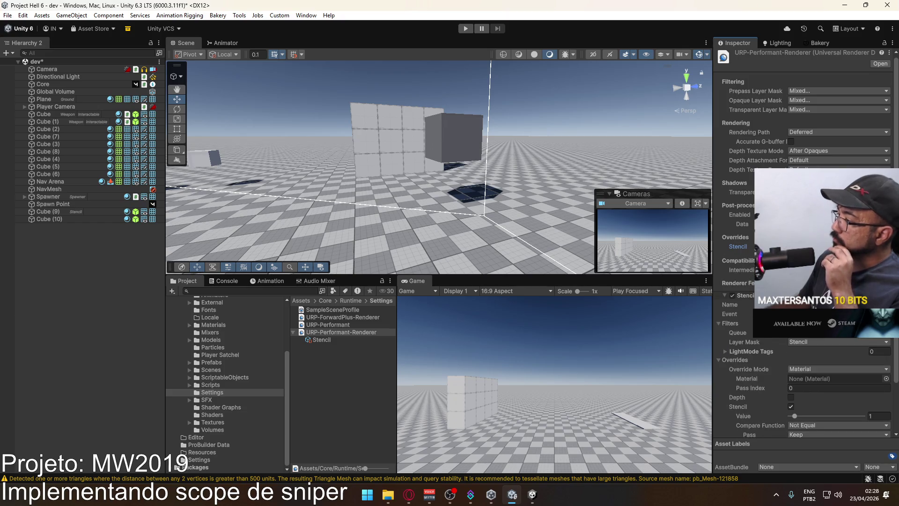
scroll(803, 244, "down", 3)
scroll(803, 244, "down", 1)
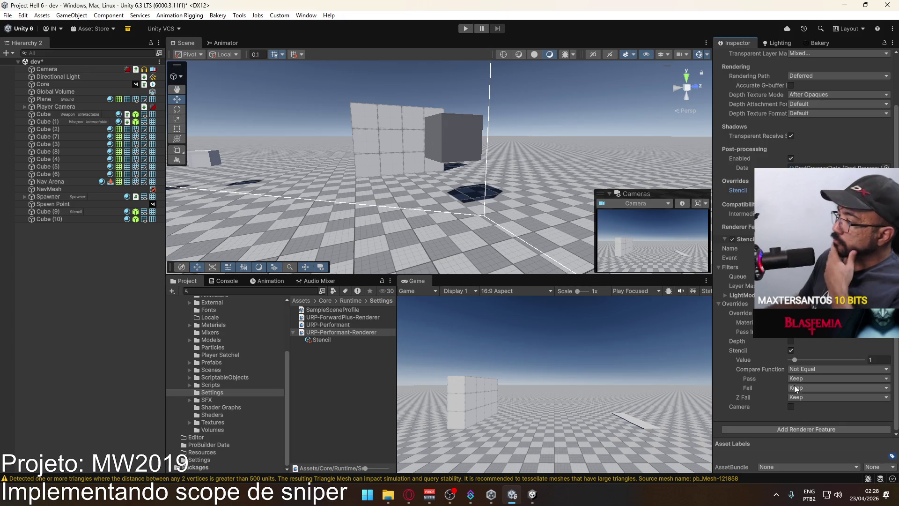
scroll(829, 352, "up", 2)
scroll(831, 350, "up", 2)
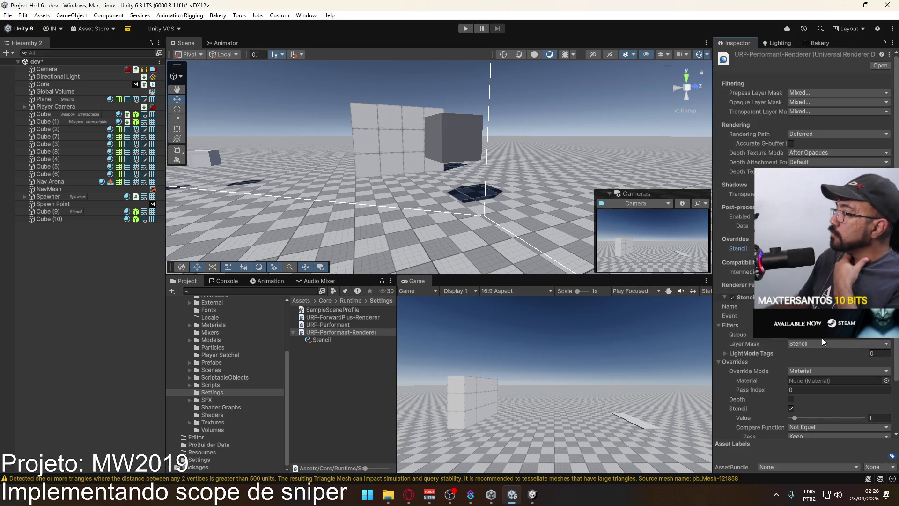
left_click(226, 281)
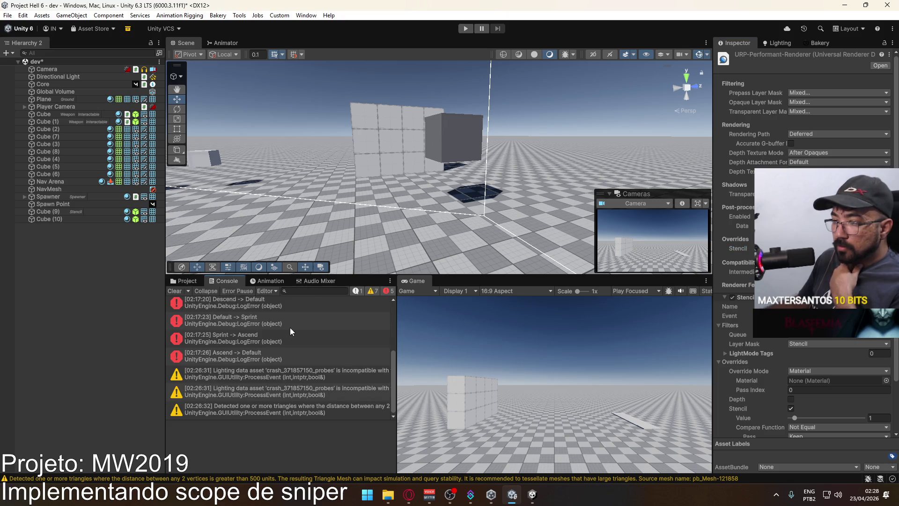
left_click(175, 291)
Step: Frame the stencil cube Cube (10) up close in the Scene view
mouse_move(384, 213)
left_mouse_down()
mouse_move(411, 210)
mouse_move(179, 226)
left_mouse_up()
left_click(93, 219)
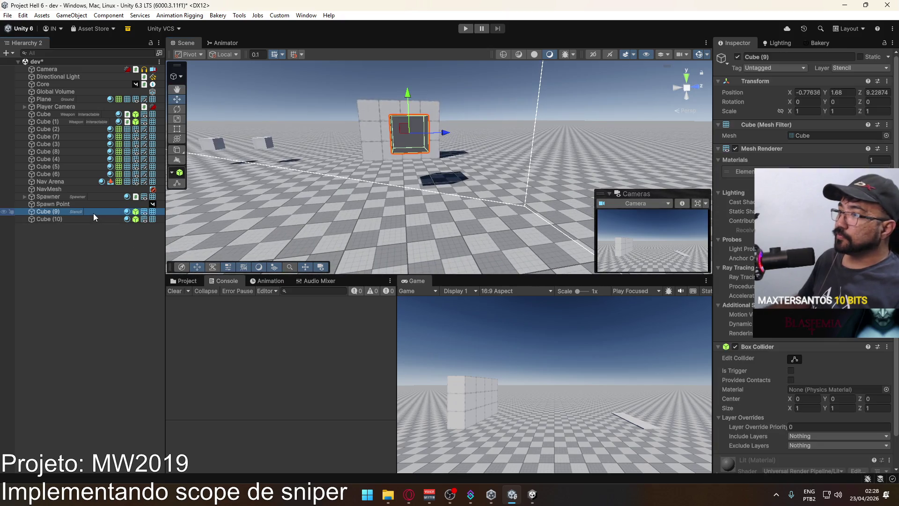
double_click(92, 220)
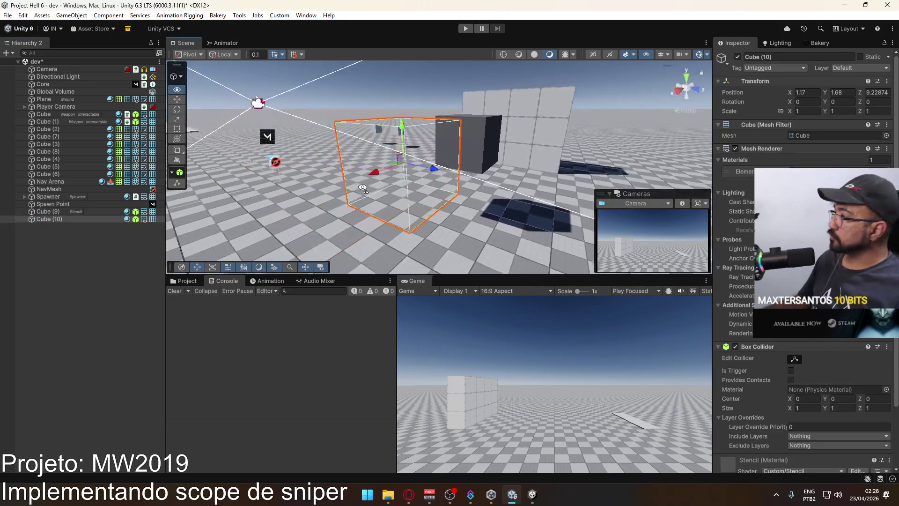
left_click(300, 64)
Step: Create a Plane with X rotation 0 and Z rotation 270
left_click(72, 15)
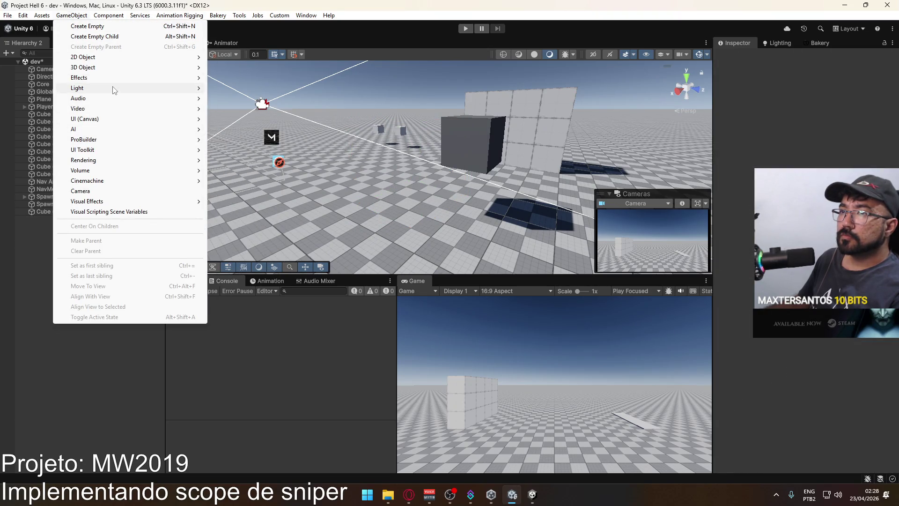
mouse_move(112, 89)
mouse_move(119, 67)
left_click(248, 110)
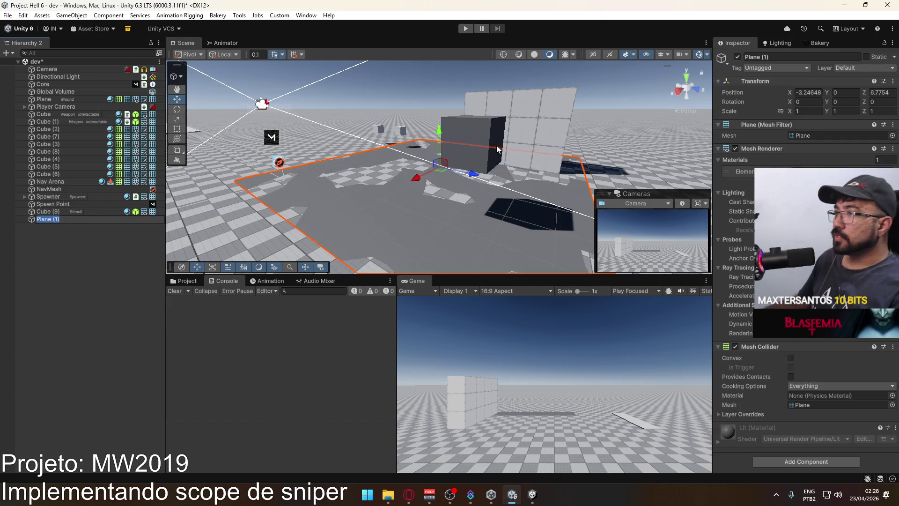
left_click(815, 103)
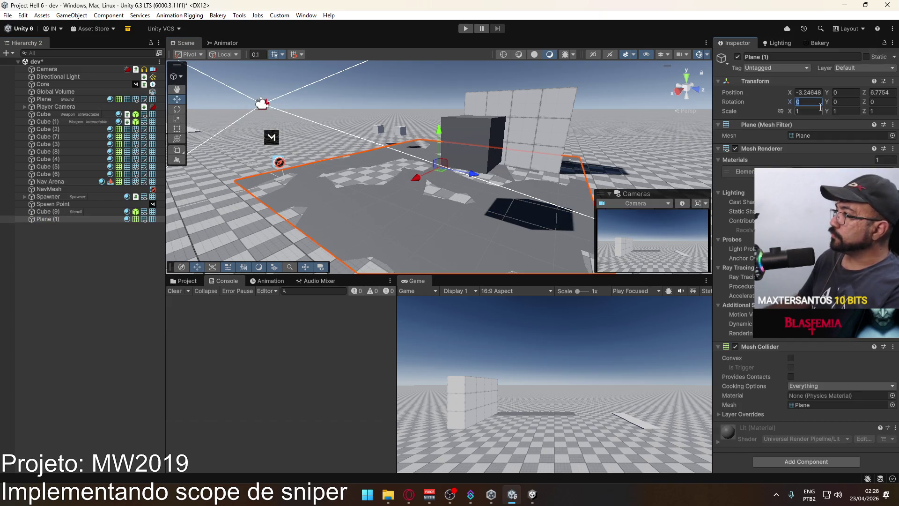
type("270")
key("BackSpace")
key("BackSpace")
key("BackSpace")
type("0")
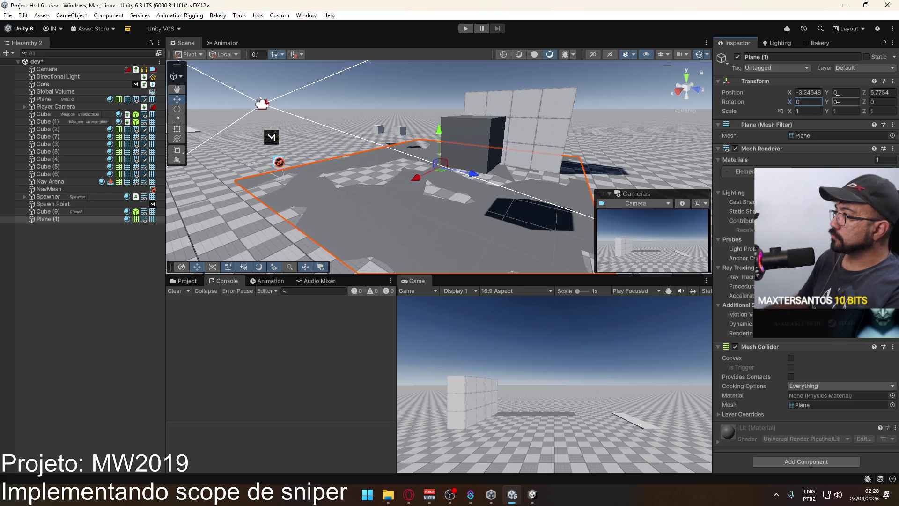
left_click(881, 102)
type("90")
key("BackSpace")
key("BackSpace")
type("270")
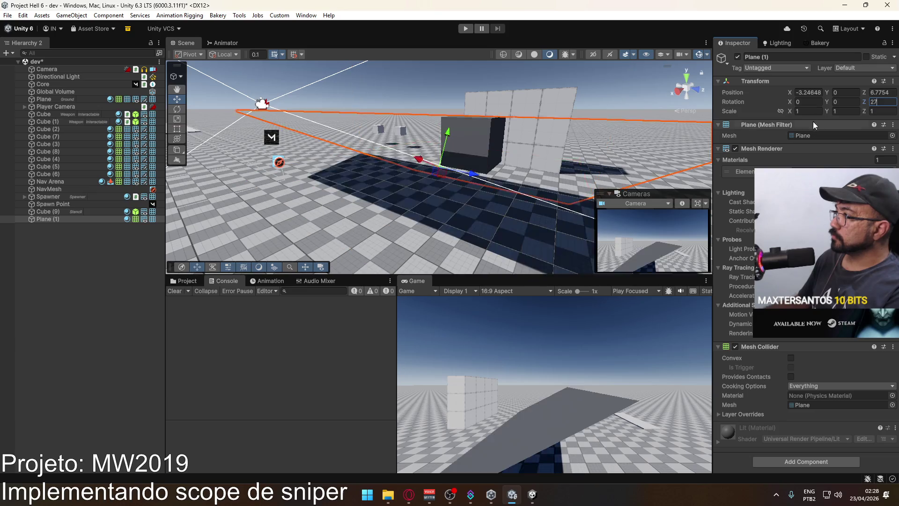
Step: Give the plane the Stencil material, scale 0.1, and move it to X 1.04, Y 2.317
left_click(893, 171)
type("ste")
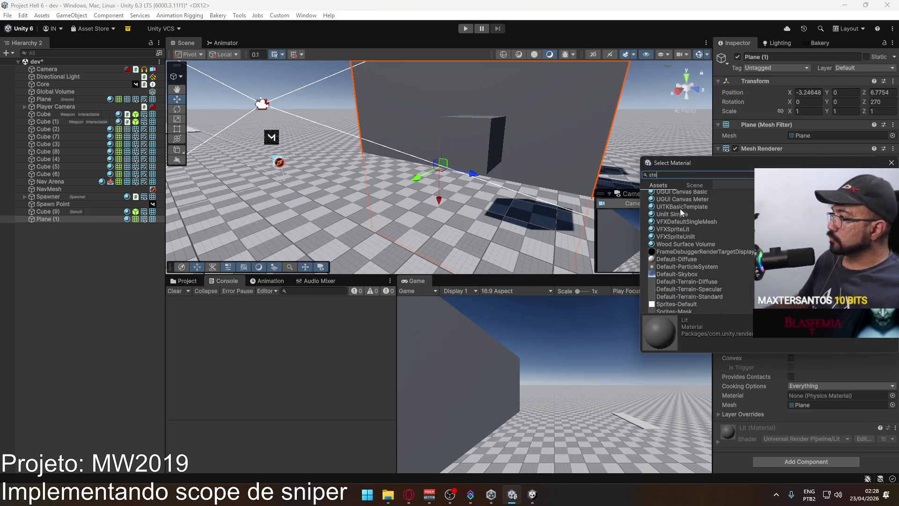
double_click(666, 261)
mouse_move(419, 177)
left_mouse_down()
mouse_move(347, 207)
mouse_move(178, 236)
mouse_move(297, 225)
mouse_move(295, 232)
left_mouse_up()
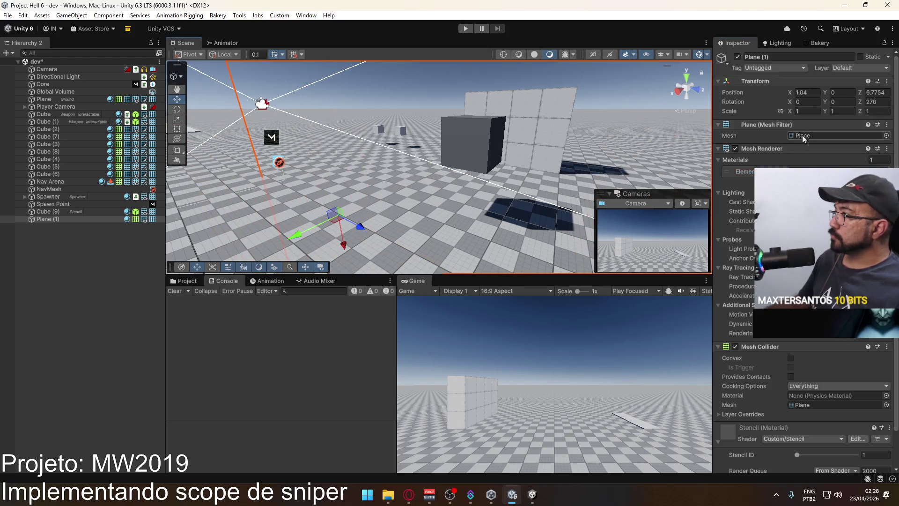
type(".1")
mouse_move(344, 244)
left_mouse_down()
mouse_move(338, 109)
mouse_move(494, 150)
mouse_move(481, 149)
left_mouse_up()
key("f")
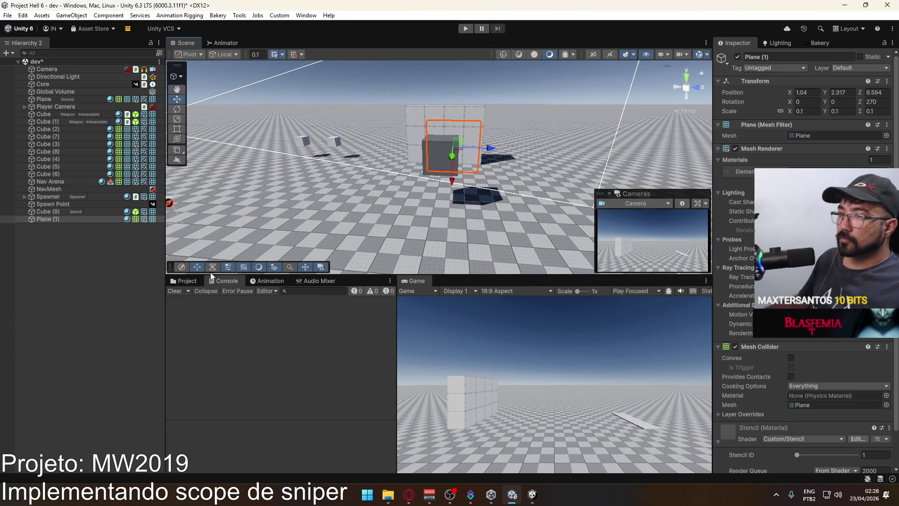
Step: Inspect the URP-ForwardPlus-Renderer settings from the Project window
left_click(191, 283)
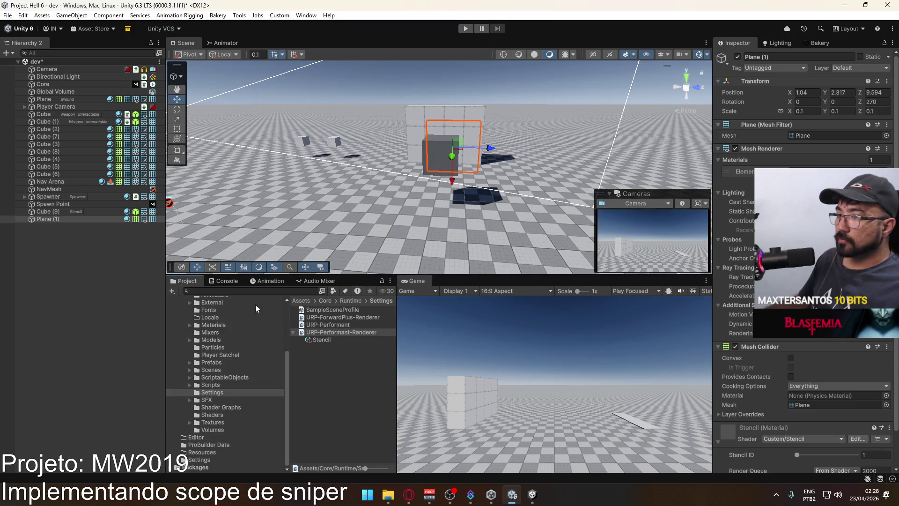
left_click(333, 327)
left_click(350, 318)
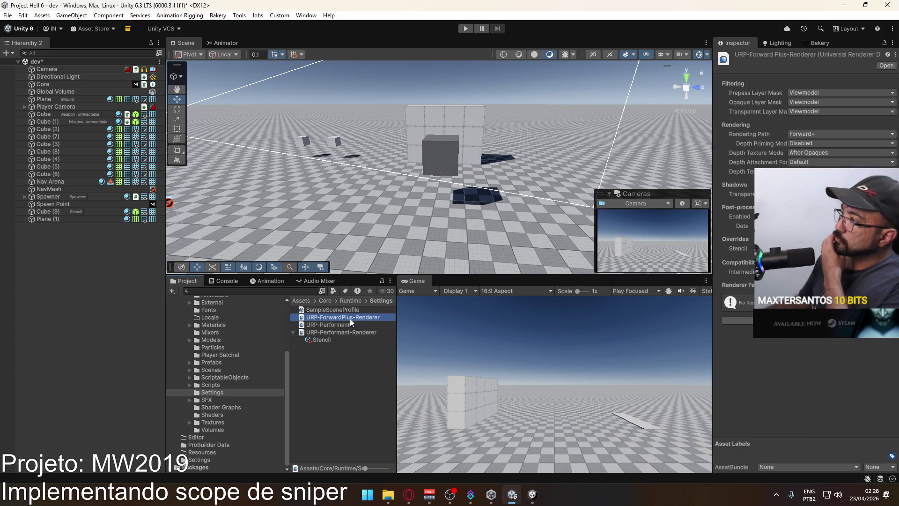
Step: Undo and redo the plane edits, then move Plane (1) along Z from 9.594 to 9.081
key("ctrl+z")
key("ctrl+z")
key("ctrl+z")
key("ctrl+z")
key("ctrl+z")
key("ctrl+z")
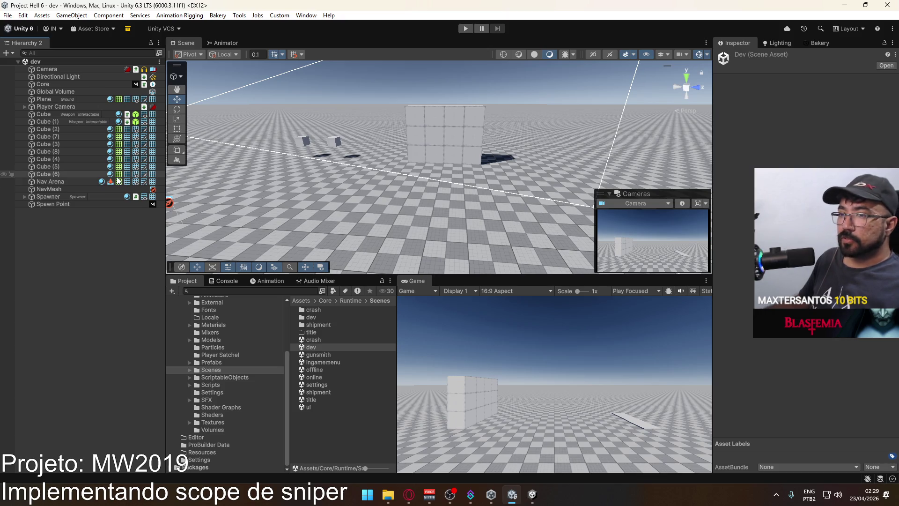
key("ctrl+y")
key("ctrl+y")
key("ctrl+y")
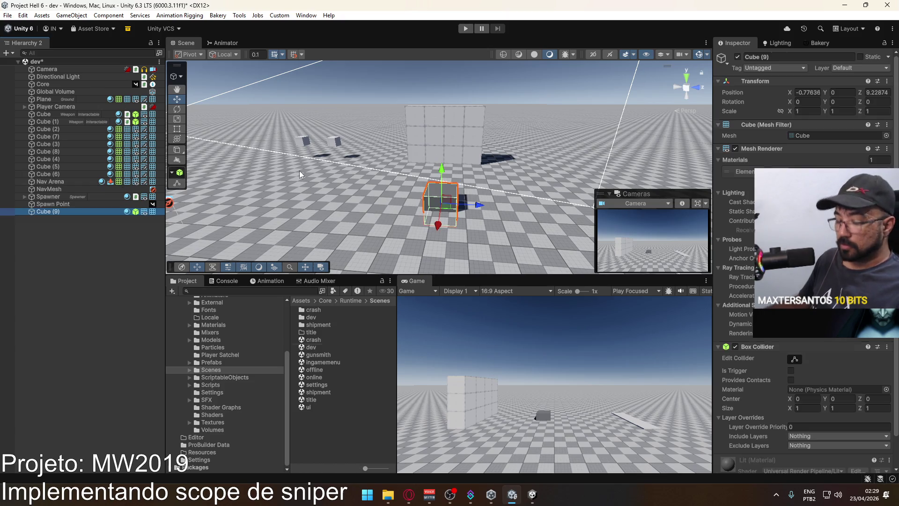
key("ctrl+y")
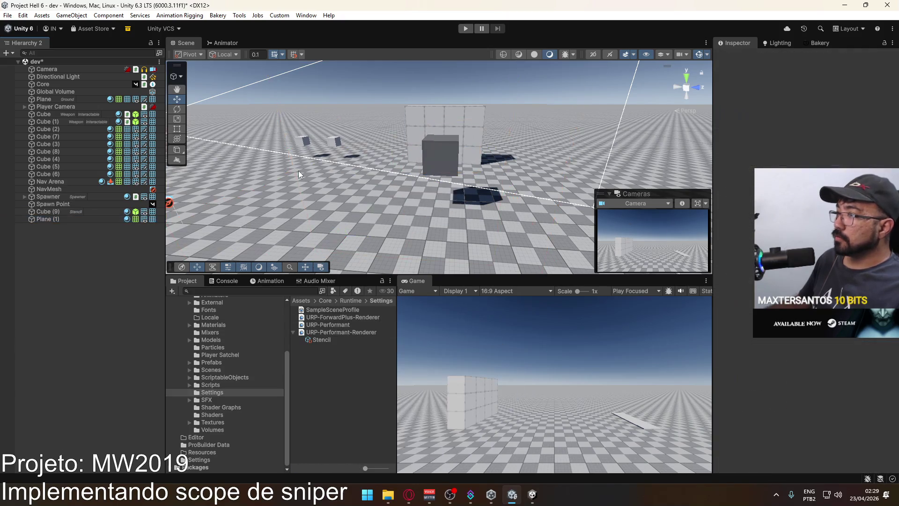
mouse_move(490, 148)
left_mouse_down()
mouse_move(358, 173)
mouse_move(399, 167)
left_mouse_up()
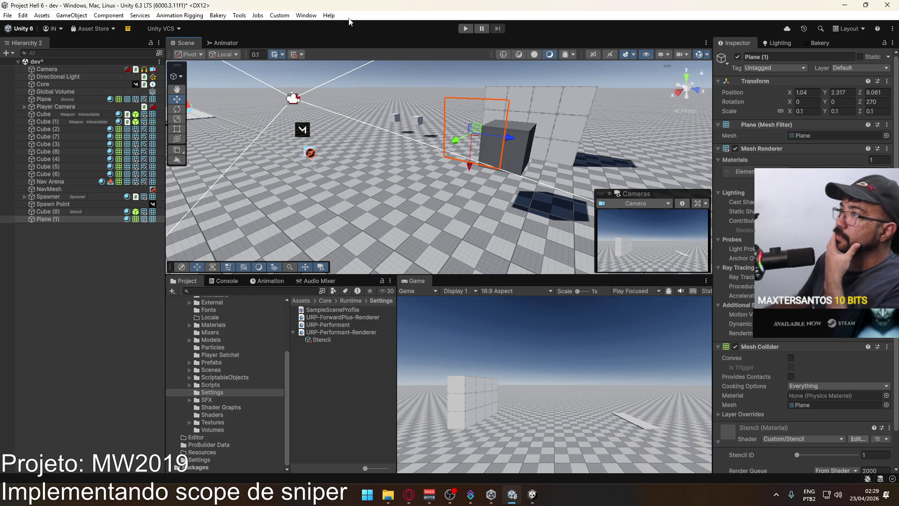
Step: In the Scene camera overlay, preview through the Overlay Cam, then return to the main Camera
left_click(307, 16)
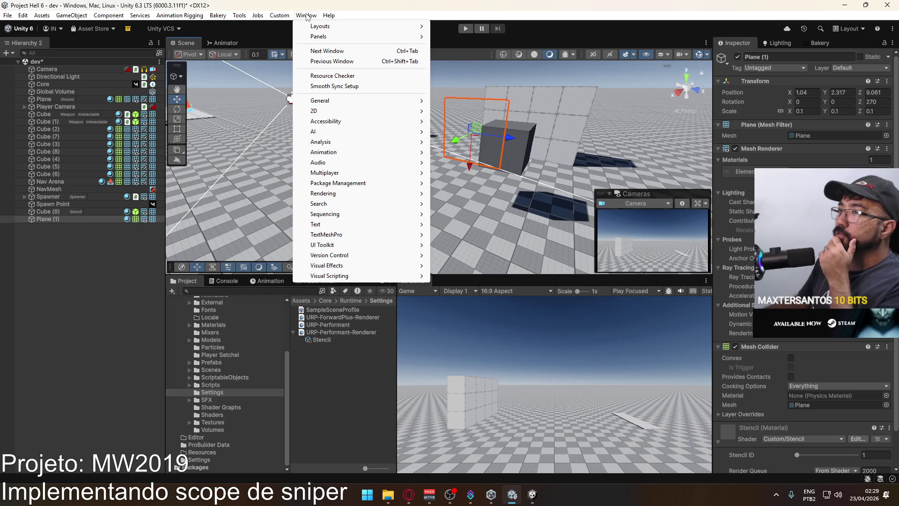
mouse_move(328, 16)
left_click(686, 54)
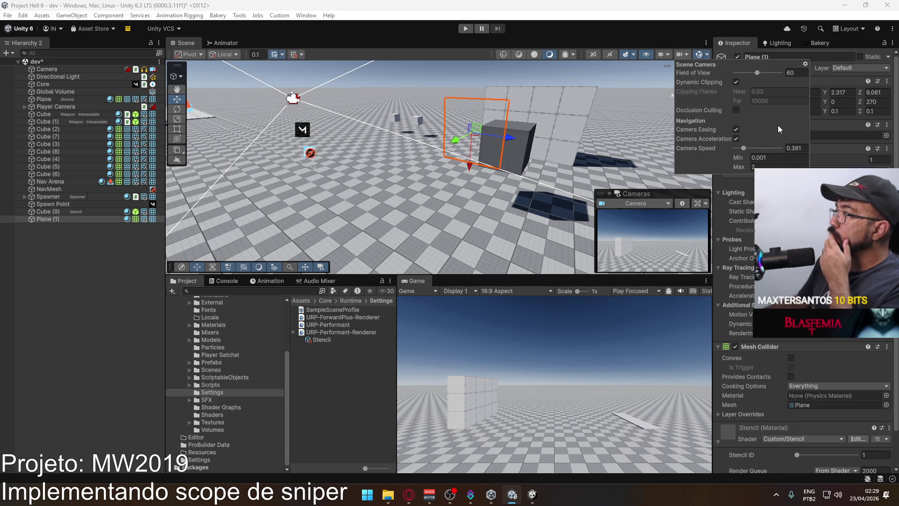
left_click(665, 204)
left_click(655, 204)
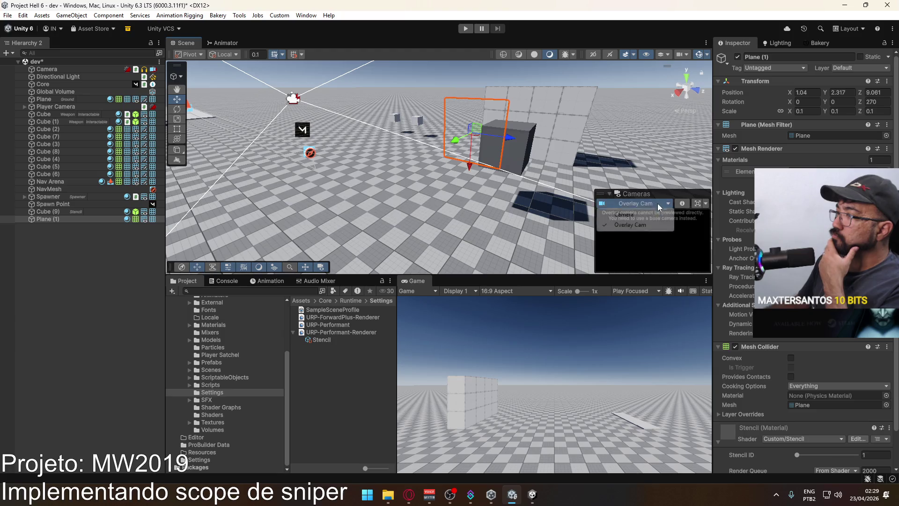
left_click(653, 212)
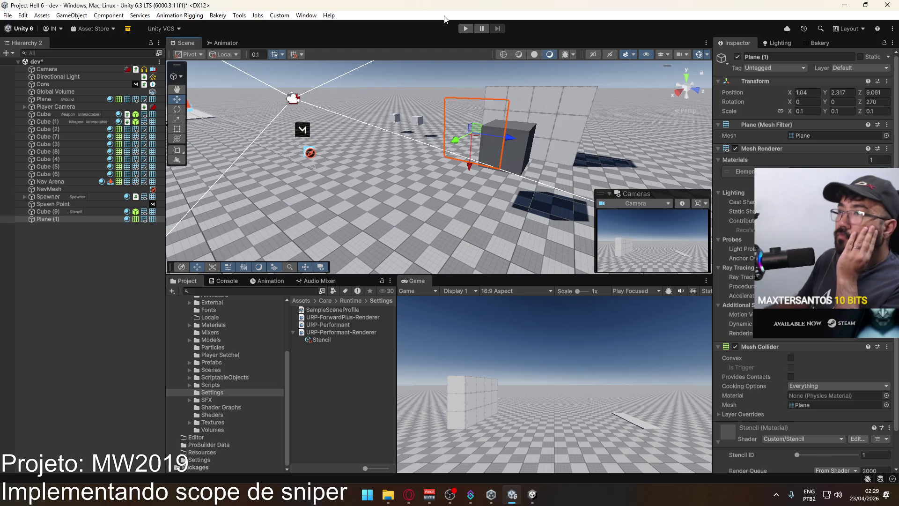
Step: Review URP-Performant-Renderer's transparent, opaque and prepass layer masks and its Stencil feature overrides
left_click(349, 332)
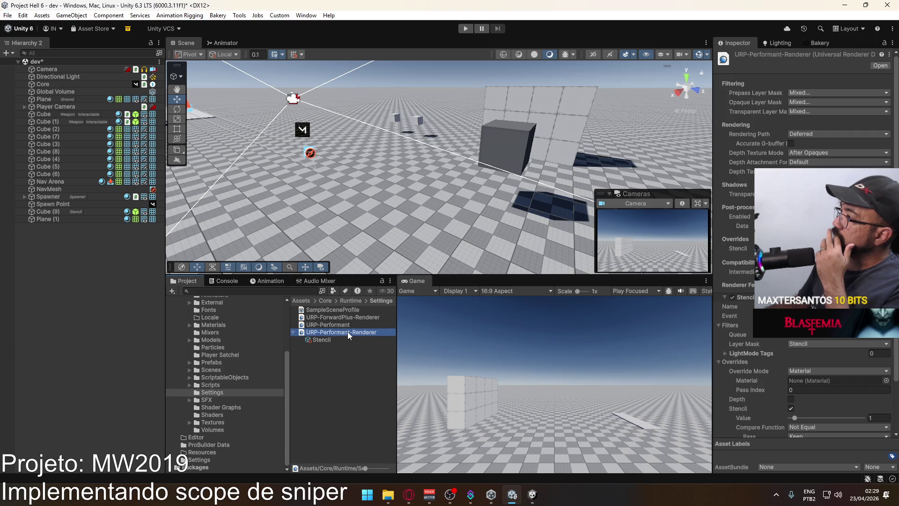
left_click(806, 112)
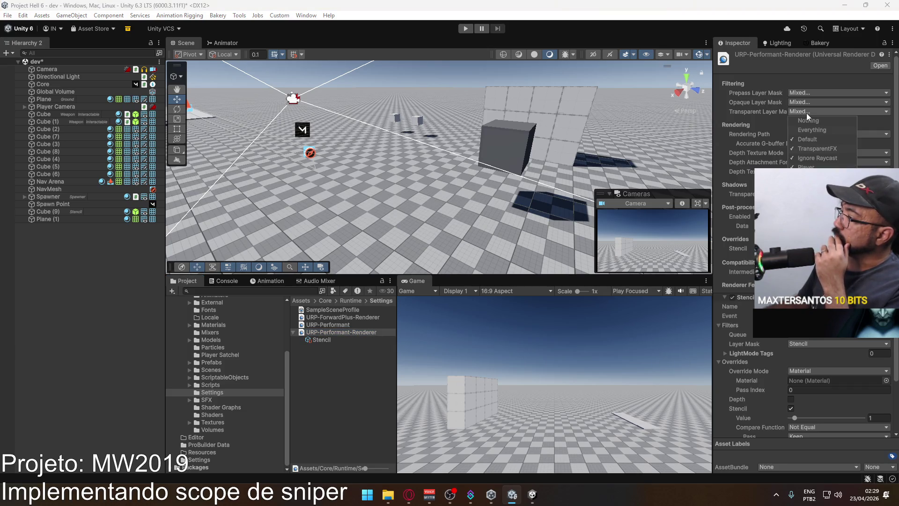
left_click(807, 112)
left_click(808, 101)
left_click(809, 100)
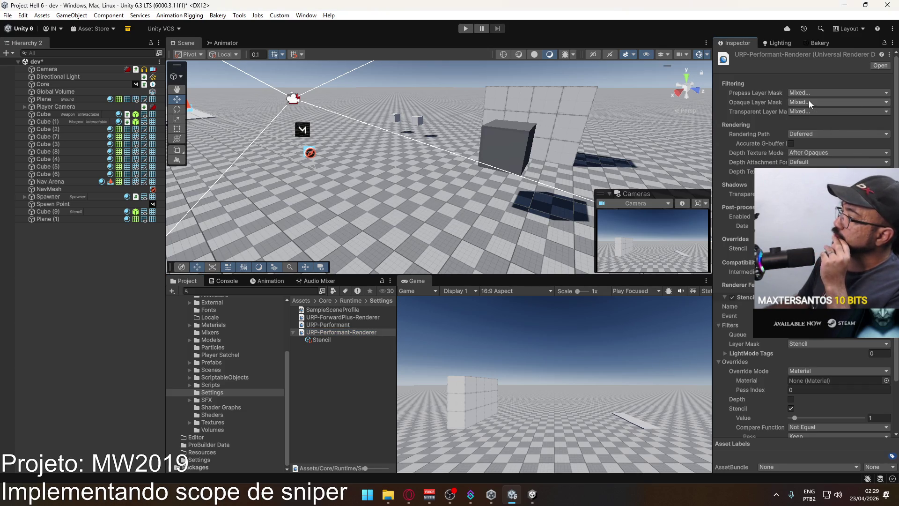
left_click(811, 93)
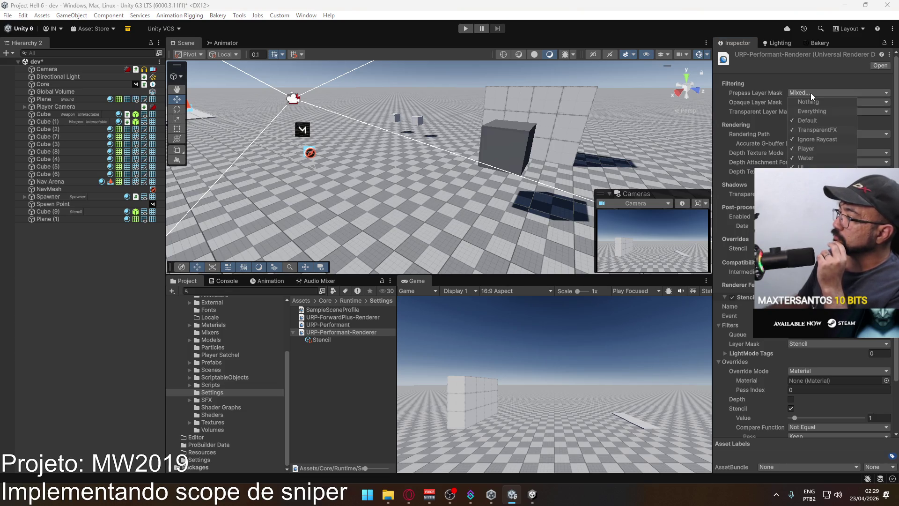
left_click(811, 93)
left_click(810, 92)
left_click(811, 93)
scroll(811, 92, "down", 3)
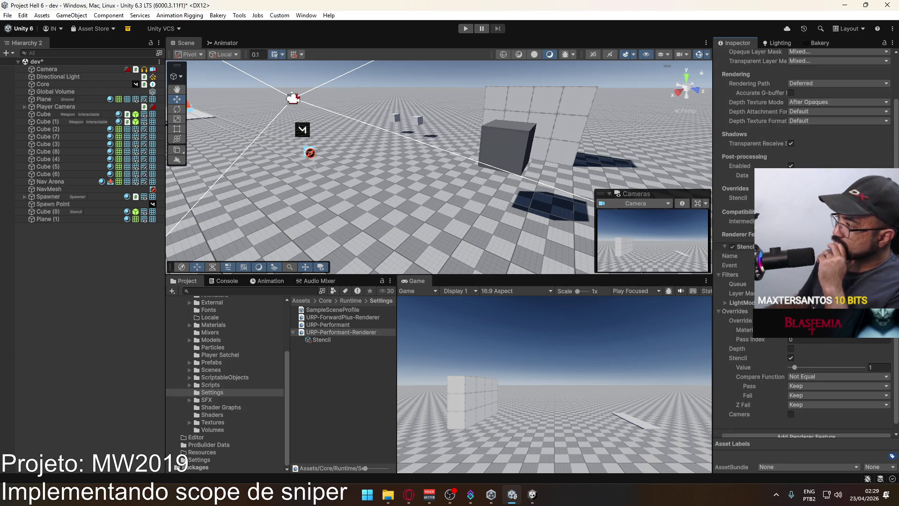
left_click(531, 497)
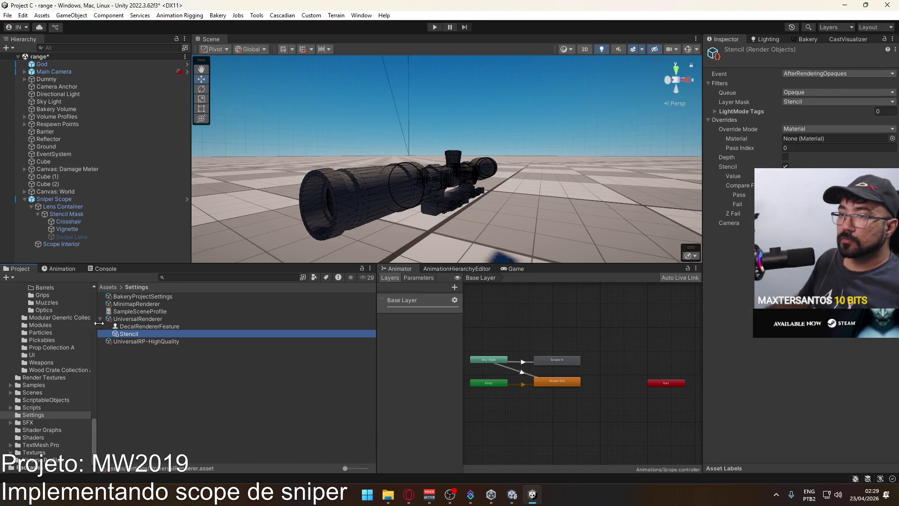
Step: Select the Sniper Scope, then frame the Stencil Mask lens head-on
left_click(92, 198)
left_click_drag(375, 185, 544, 194)
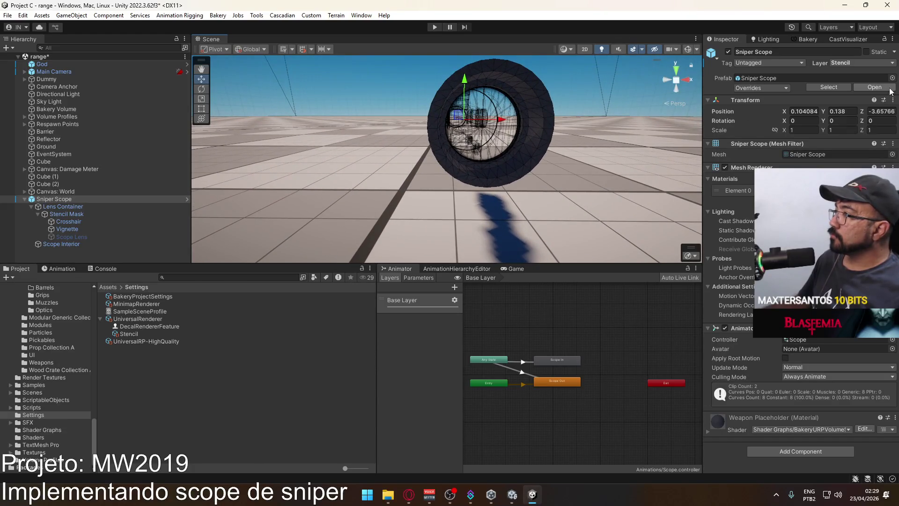
left_click(83, 214)
mouse_move(506, 172)
left_mouse_down()
mouse_move(530, 170)
mouse_move(538, 140)
left_mouse_up()
key("f")
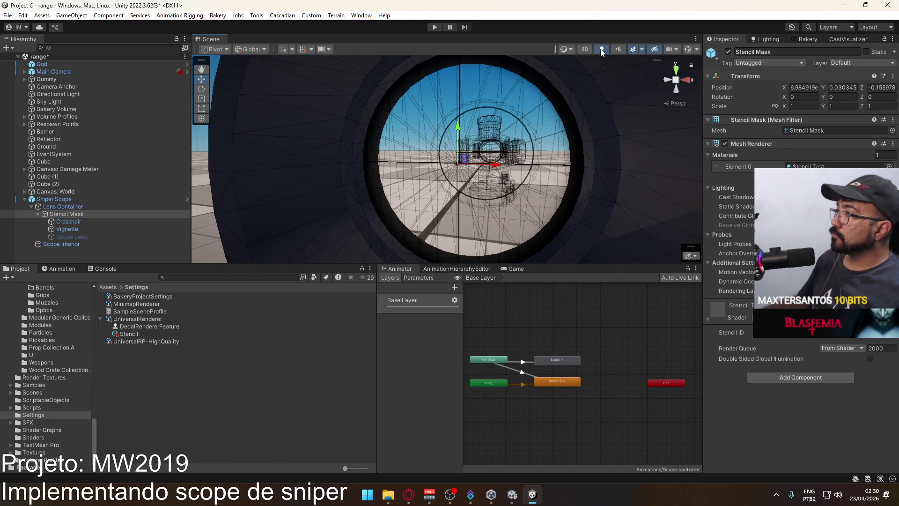
Step: Set the Scene view draw mode to Shaded and zoom on the scope, then go to Unity 6
left_click(571, 49)
left_click(591, 66)
scroll(470, 154, "down", 5)
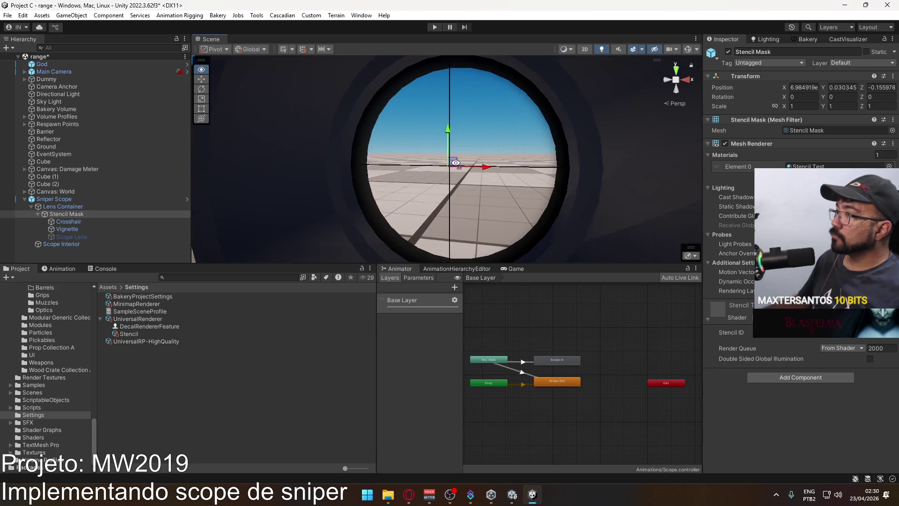
scroll(469, 154, "up", 5)
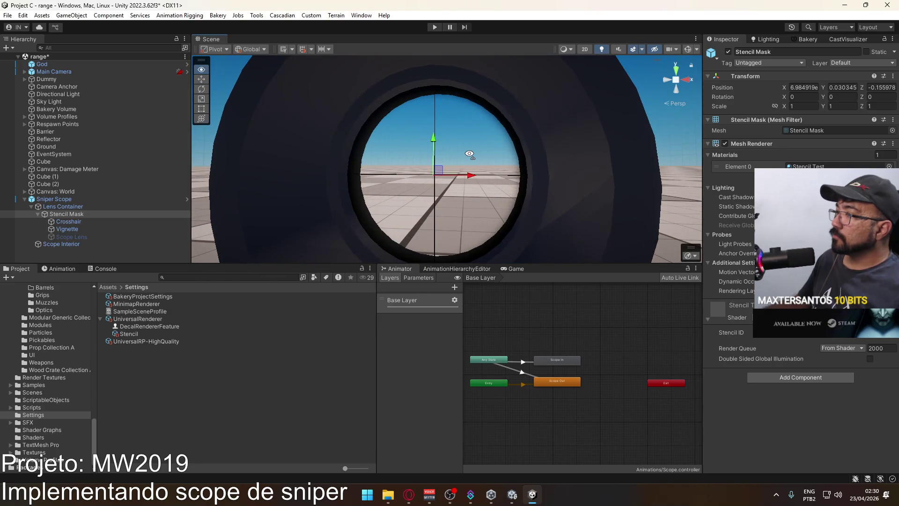
key("alt+Tab")
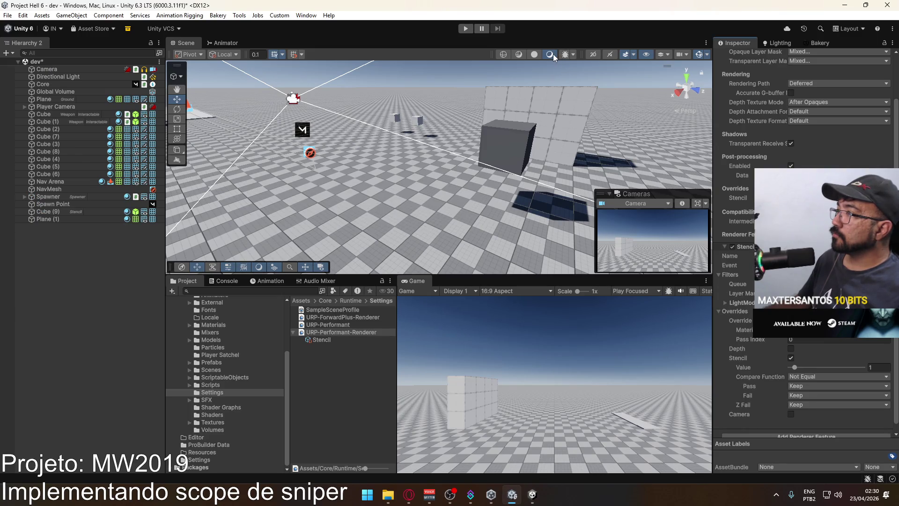
Step: Look through the Scene view debug draw modes, then face the whole scope in Unity 2022
left_click(573, 55)
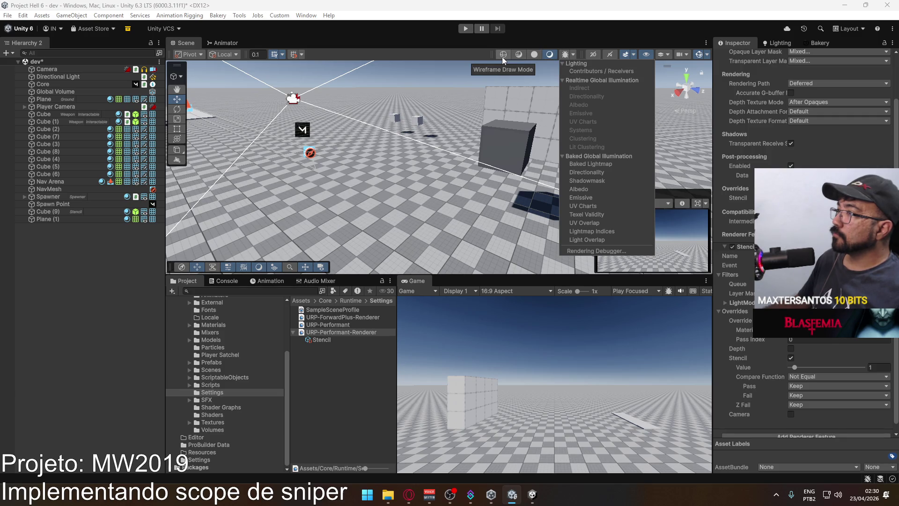
left_click(549, 54)
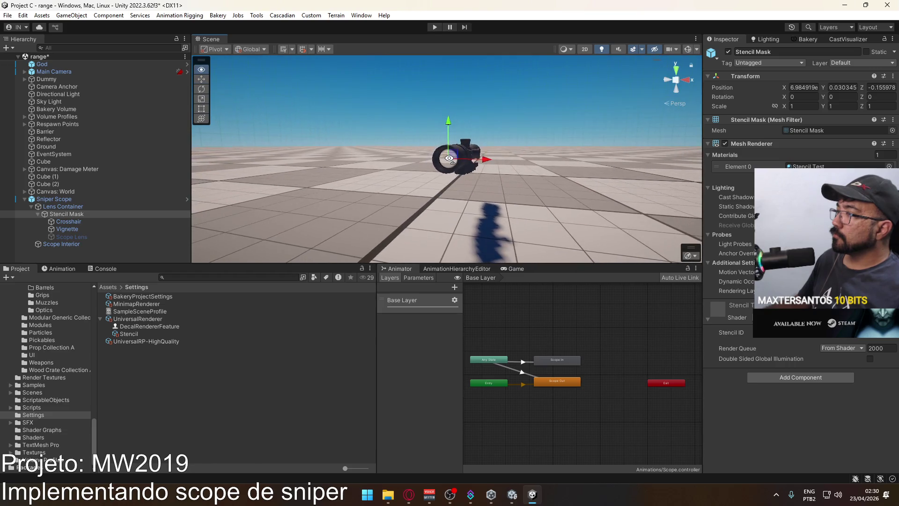
mouse_move(449, 159)
left_mouse_down()
mouse_move(469, 157)
mouse_move(431, 157)
mouse_move(492, 155)
left_mouse_up()
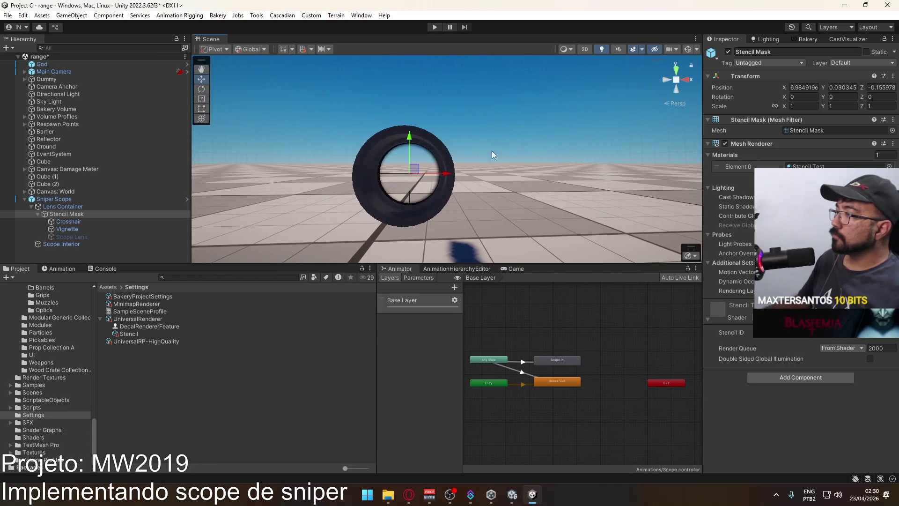
Step: Select the UniversalRenderer asset and review its Opaque and Transparent layer masks without changes
left_click(165, 342)
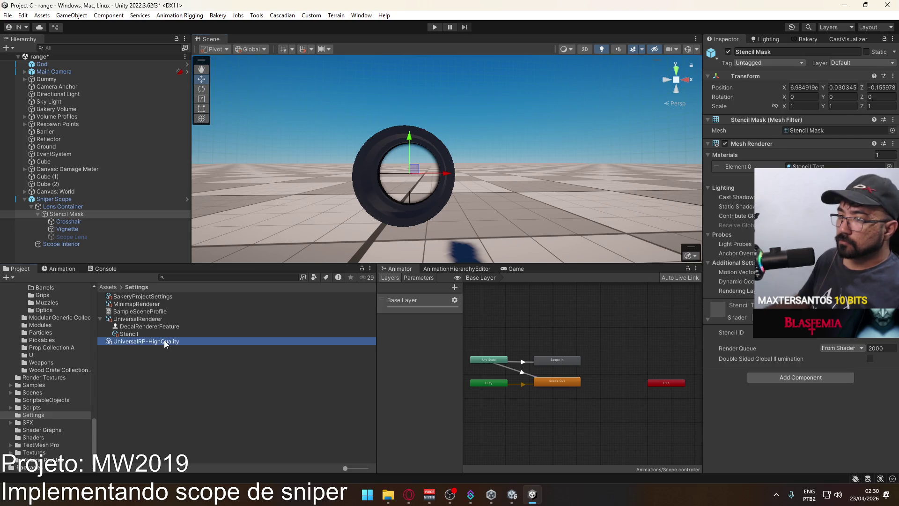
left_click(162, 319)
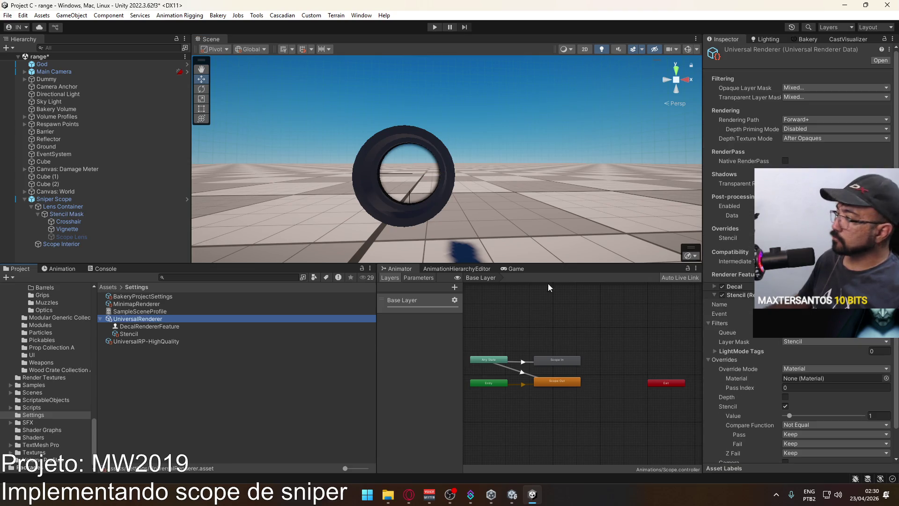
scroll(797, 375, "down", 3)
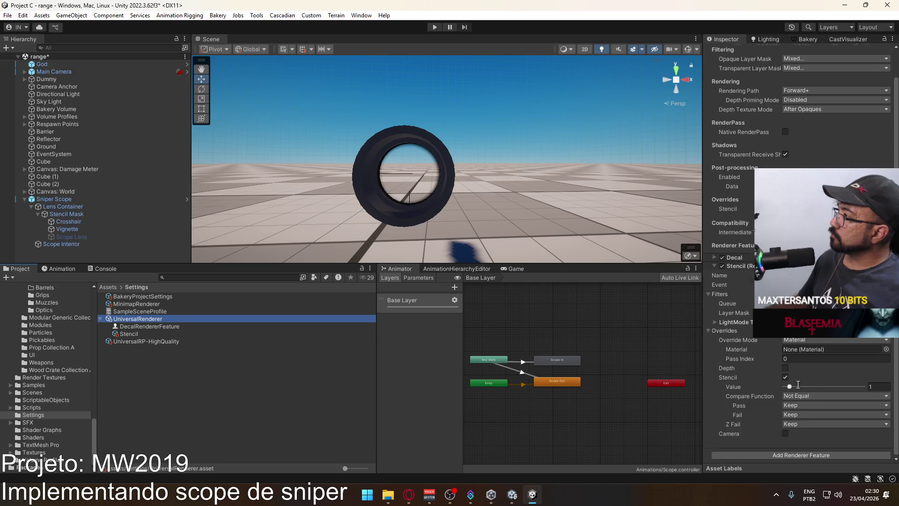
scroll(793, 386, "up", 2)
left_click(805, 90)
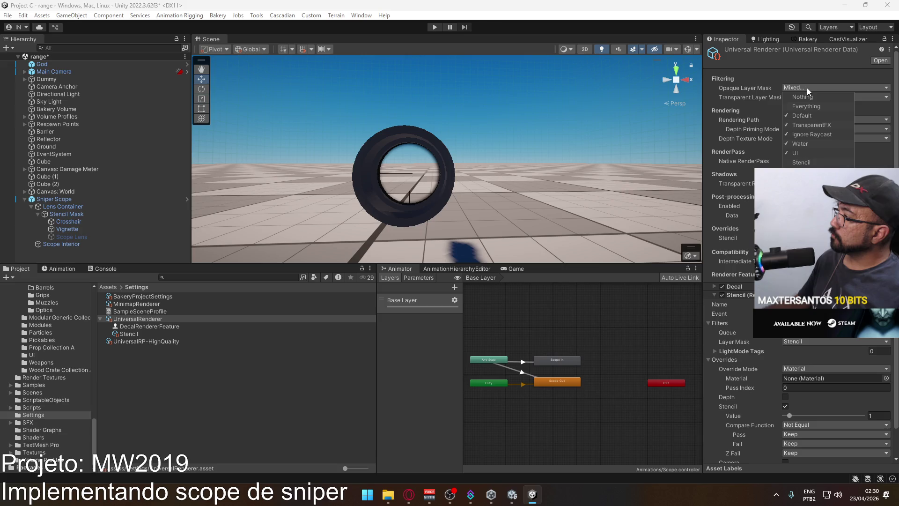
left_click(807, 88)
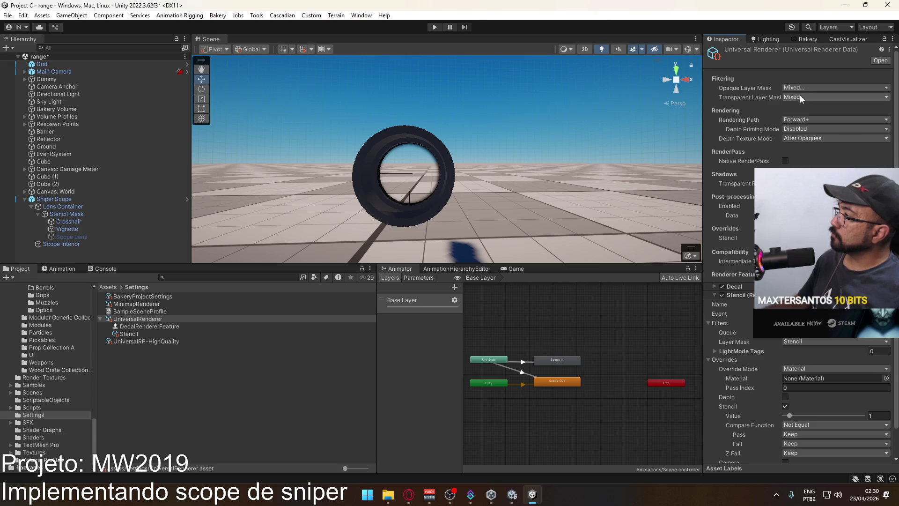
left_click(800, 95)
left_click(800, 95)
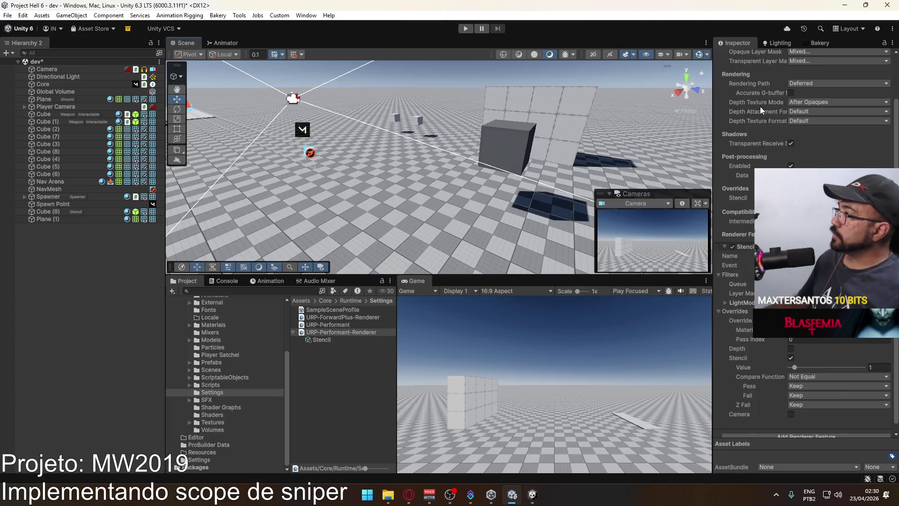
Step: Review the Performant renderer's Prepass, Opaque and Transparent layer masks, then return to Unity 2022
left_click(811, 92)
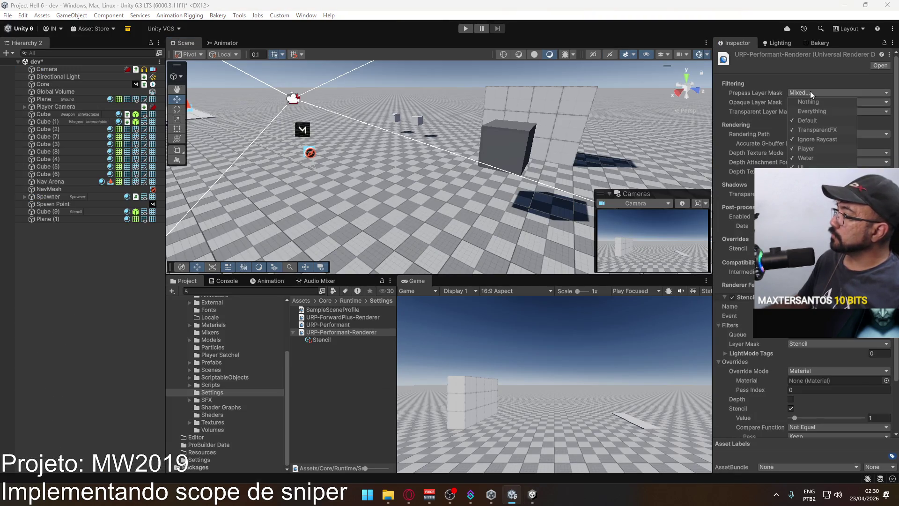
left_click(829, 99)
left_click(827, 102)
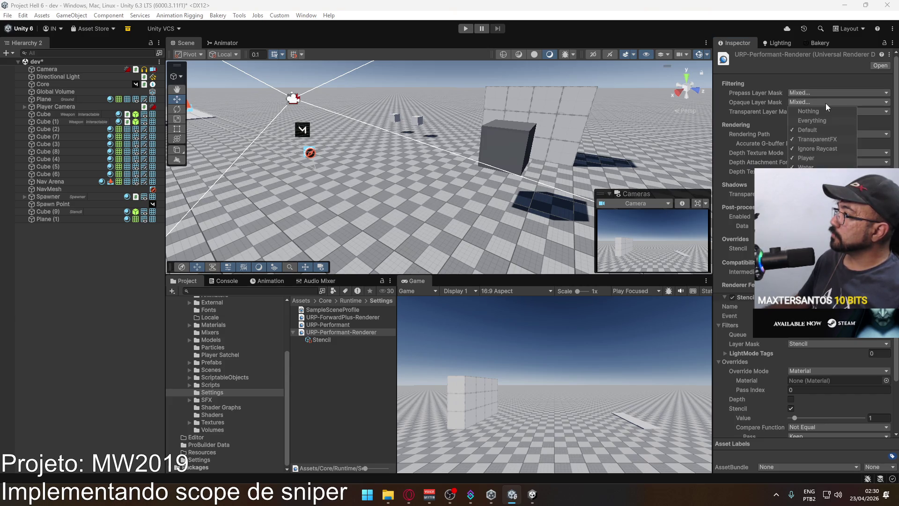
left_click(825, 103)
left_click(813, 112)
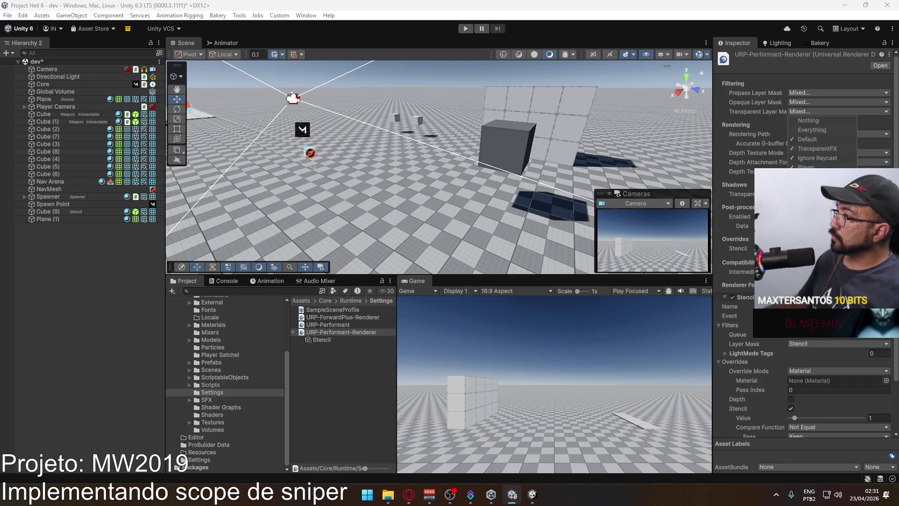
key("alt+Tab")
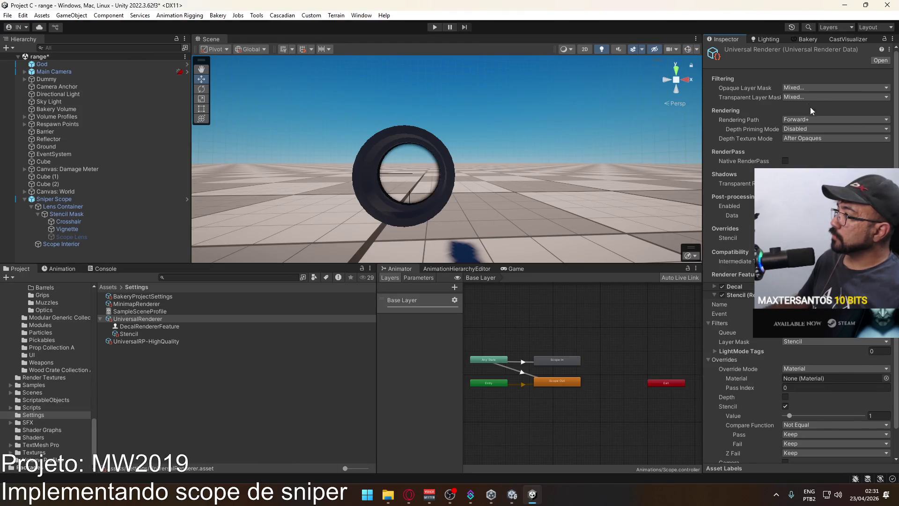
Step: Compare the Universal Renderer's Transparent and Opaque layer masks without changes
left_click(806, 96)
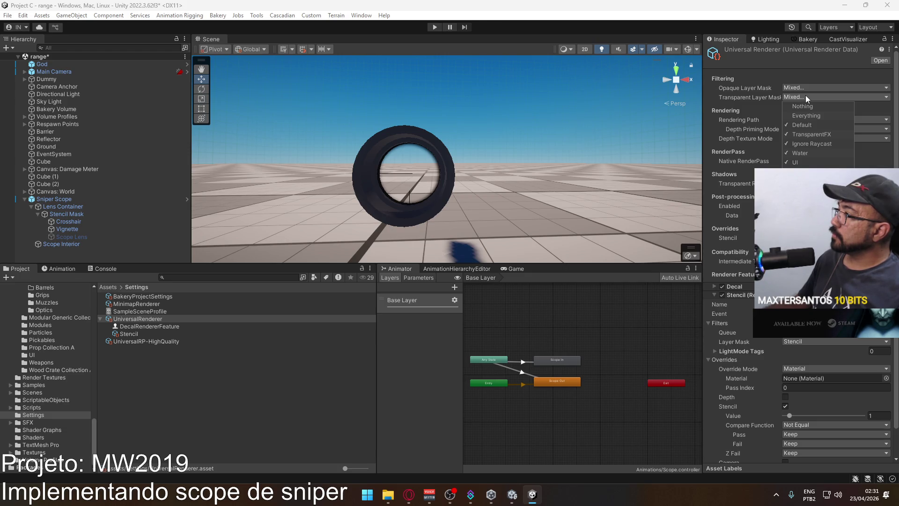
left_click(808, 86)
left_click(808, 86)
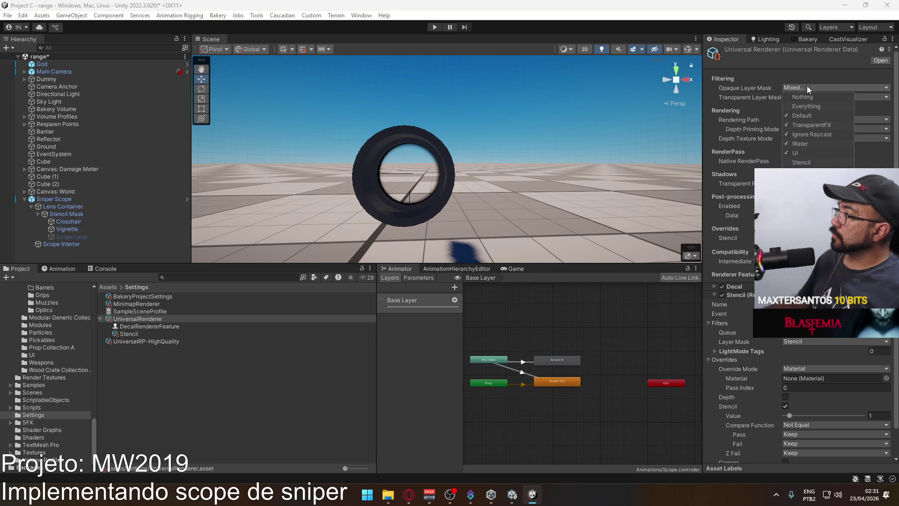
left_click(807, 86)
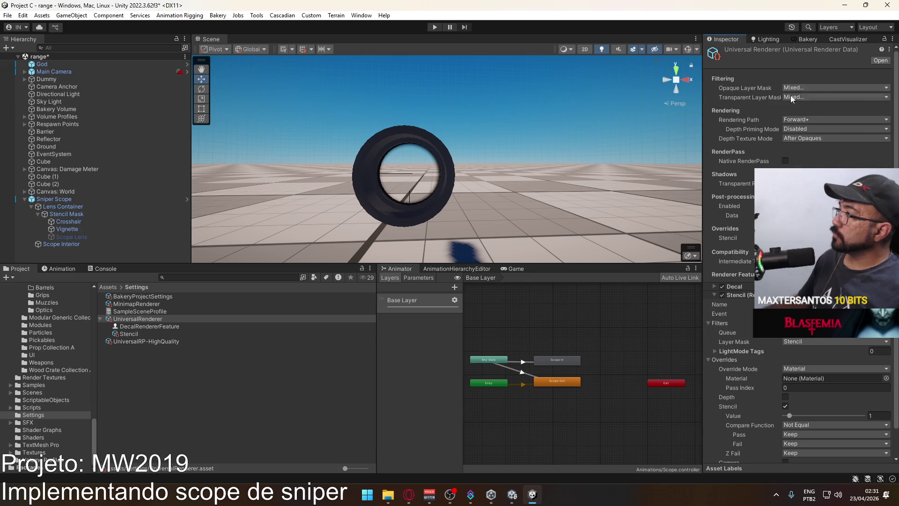
Step: Inspect UniversalRenderer, UniversalRP-HighQuality, MinimapRenderer and the Stencil feature, then switch to Unity 6
left_click(145, 319)
left_click(145, 342)
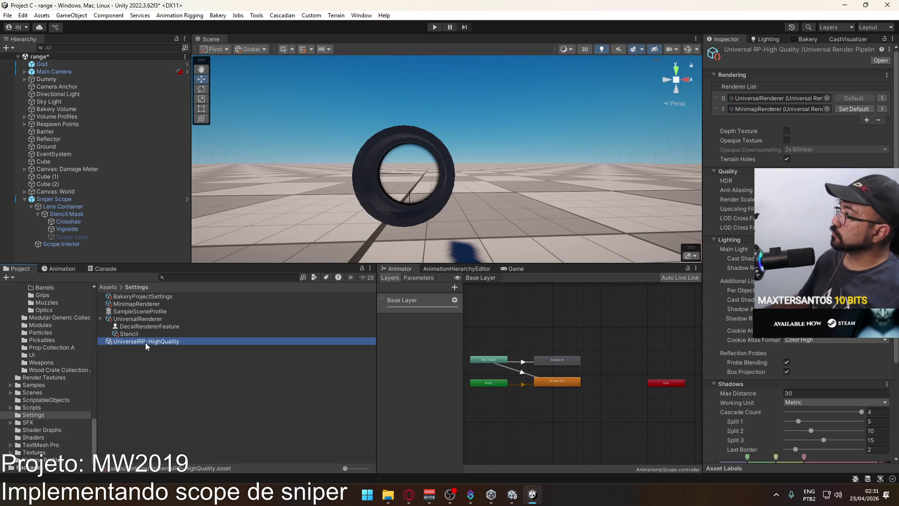
left_click(155, 304)
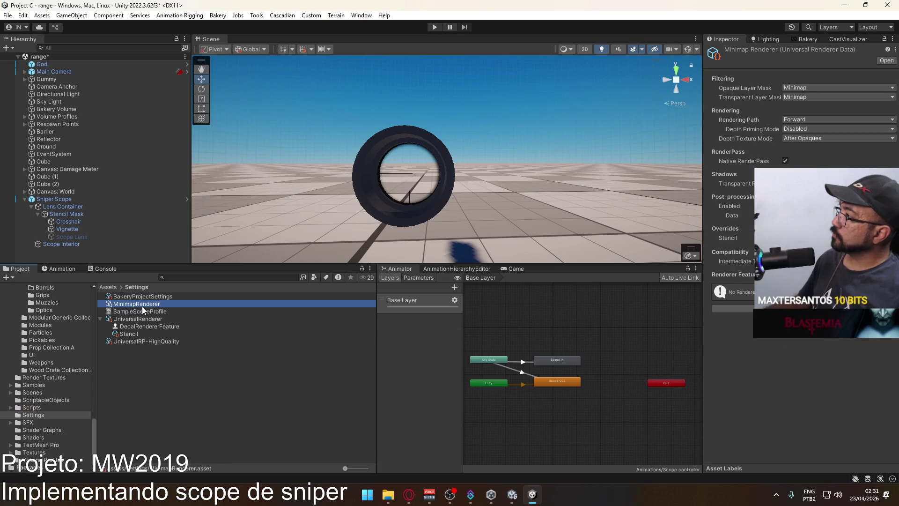
left_click(138, 336)
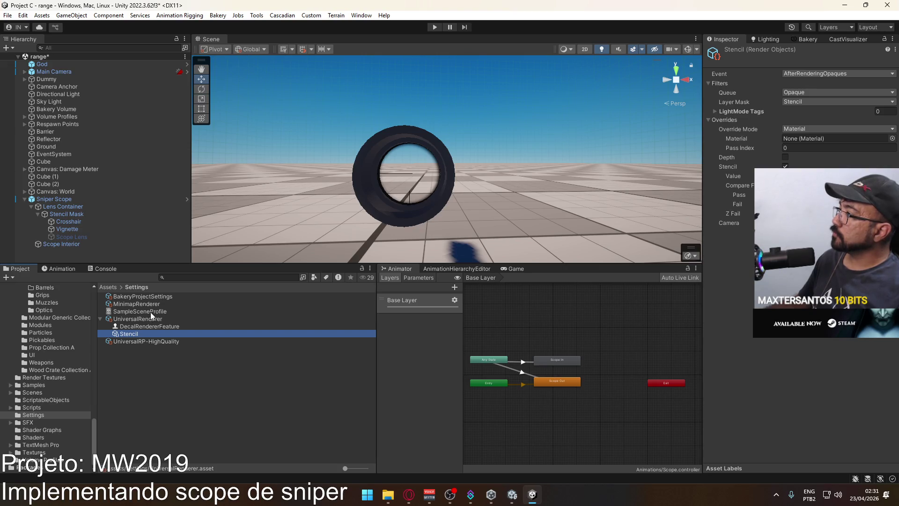
key("alt+Tab")
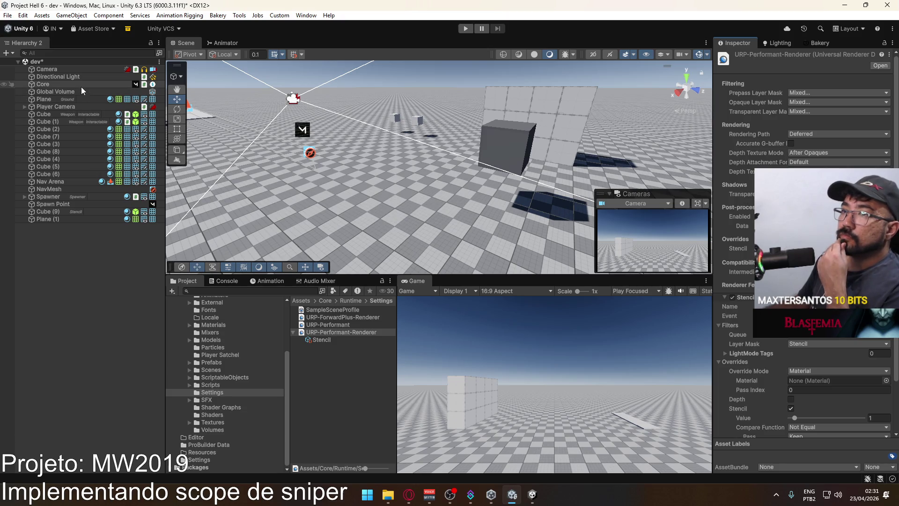
Step: Check the main Camera's rendered layers, then select the Overlay Cam under Player Camera
left_click(73, 70)
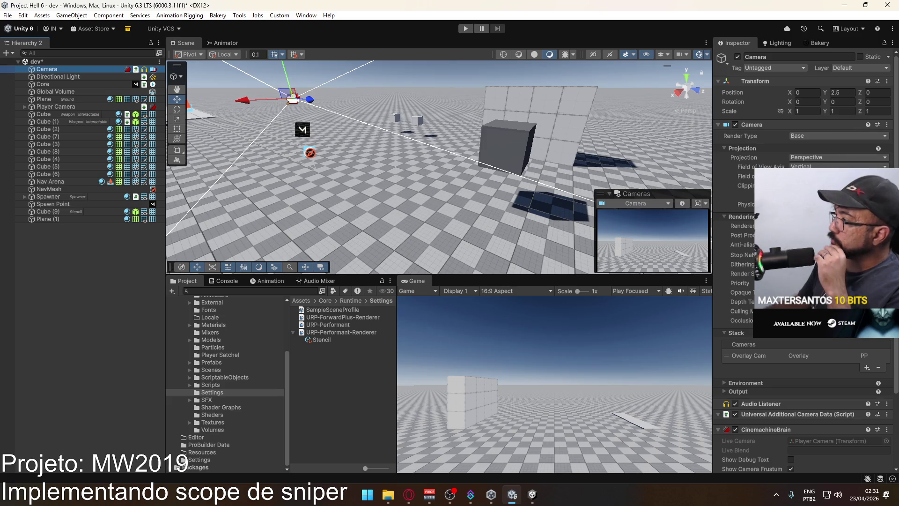
left_click(838, 311)
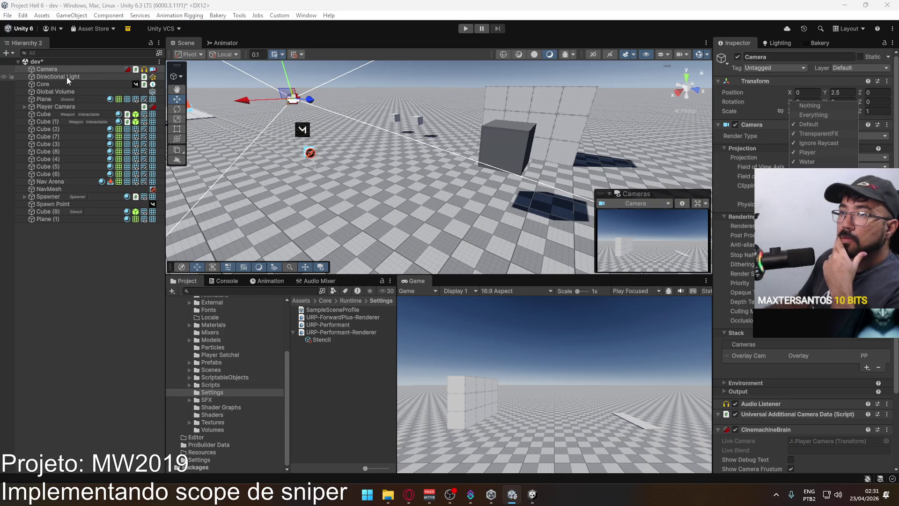
left_click(48, 106)
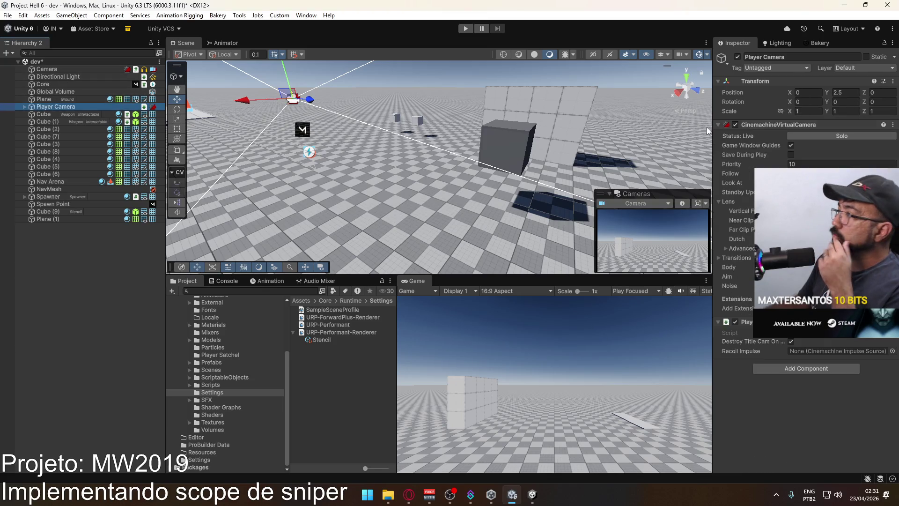
left_click(24, 106)
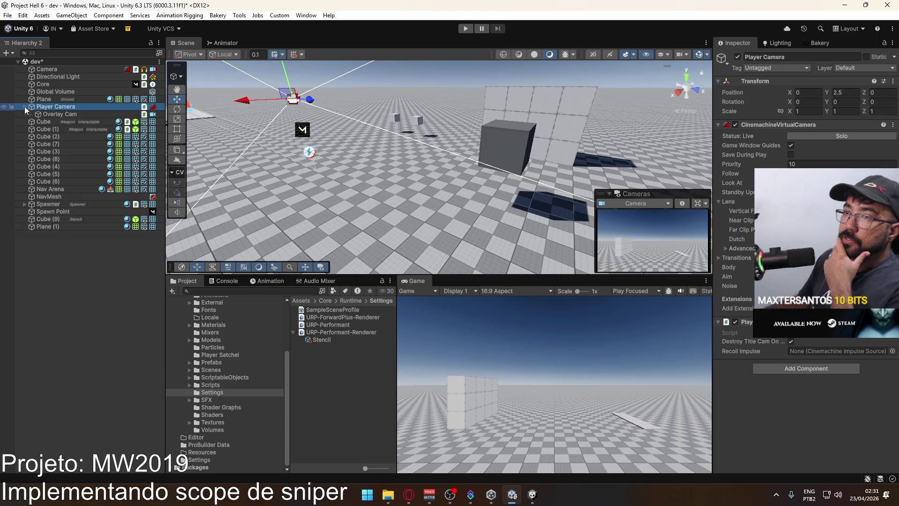
left_click(74, 116)
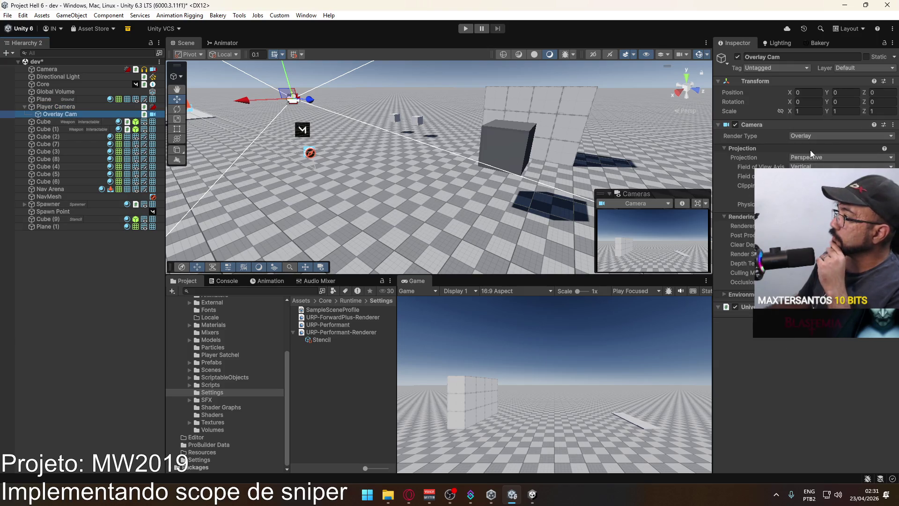
Step: Include the Stencil layer in the Overlay Cam's culling mask, then show URP-Performant-Renderer
left_click(819, 272)
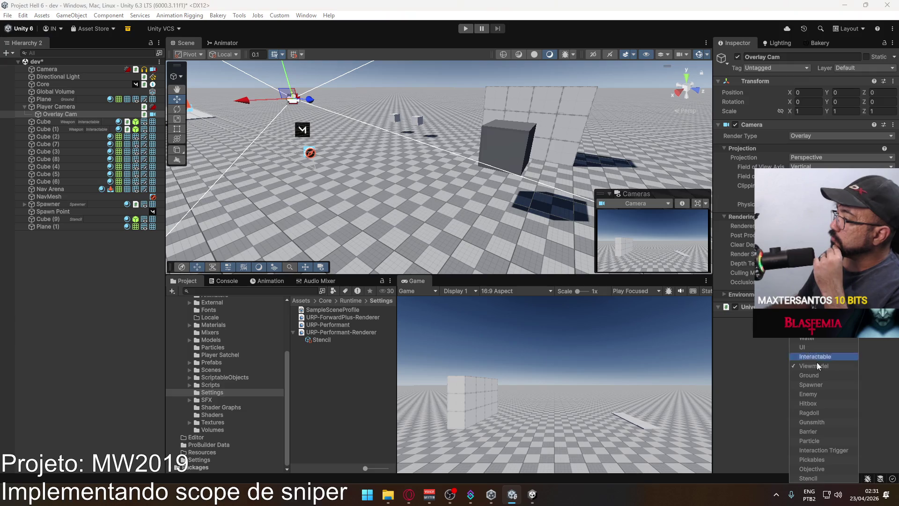
left_click(816, 477)
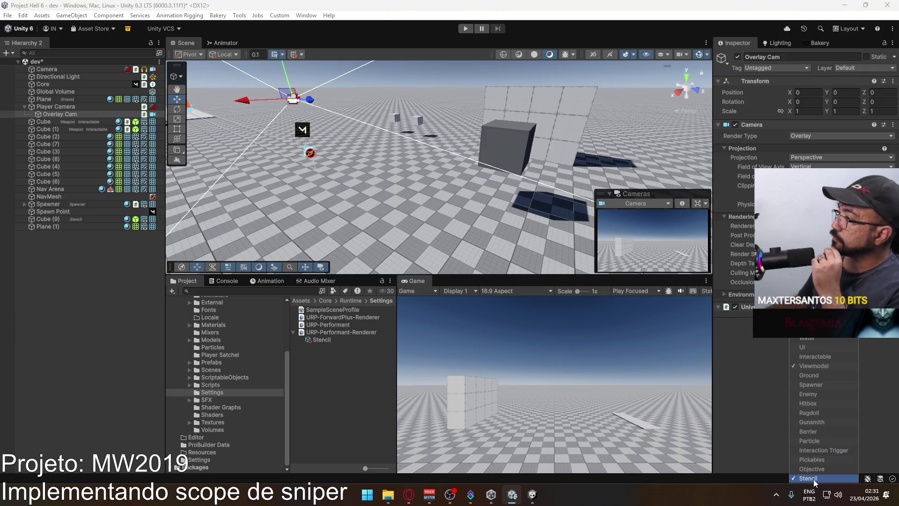
left_click(743, 381)
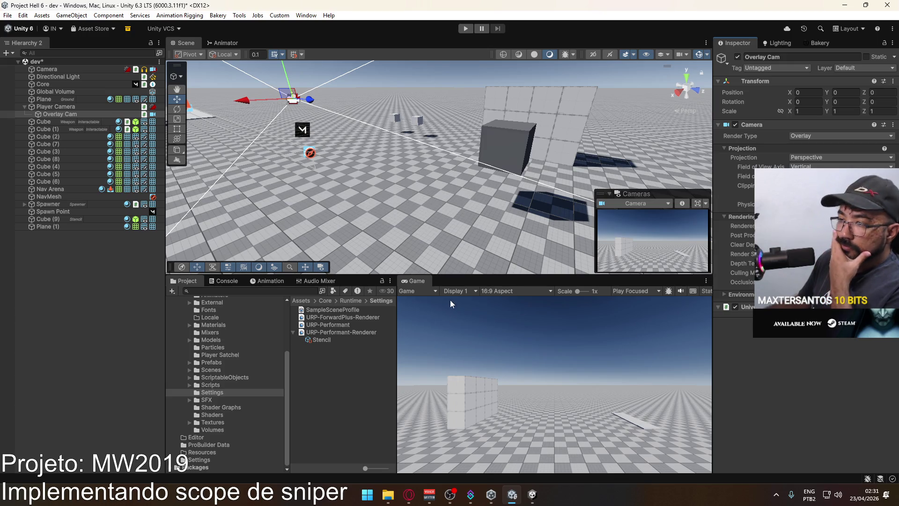
left_click(358, 332)
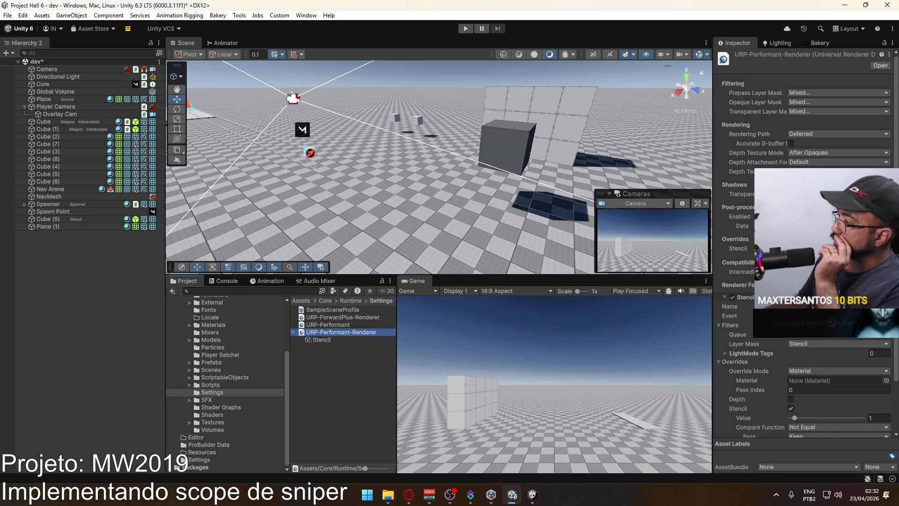
Step: Toggle Transparent Receive Shadows off and on, then confirm Plane (1) uses the Stencil material
scroll(732, 279, "down", 3)
scroll(736, 281, "down", 1)
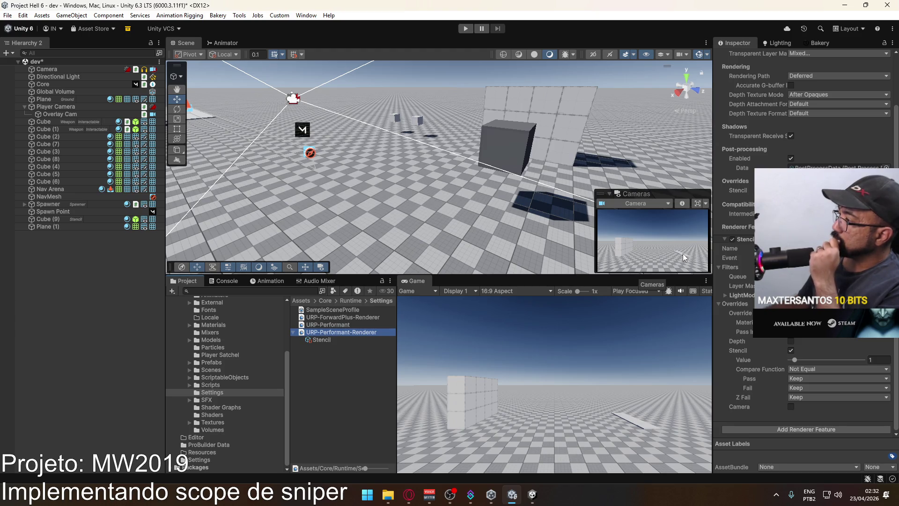
left_click(792, 136)
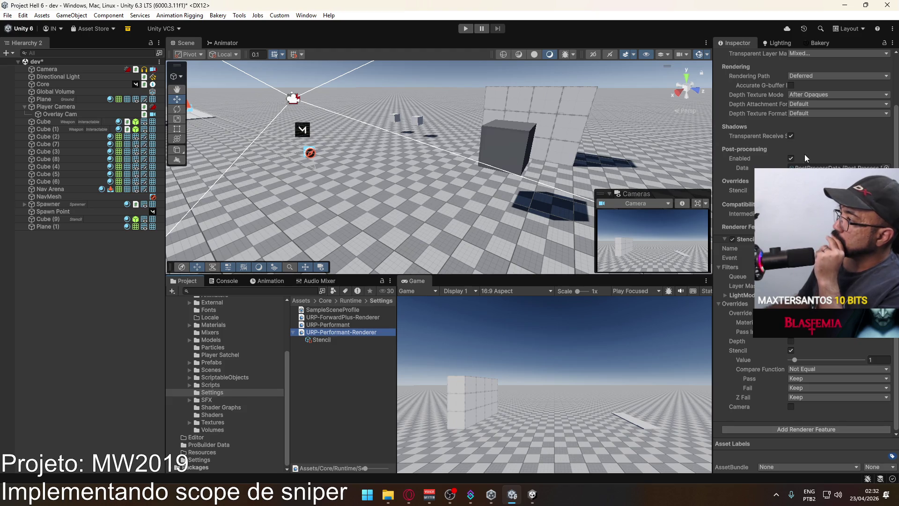
left_click(791, 136)
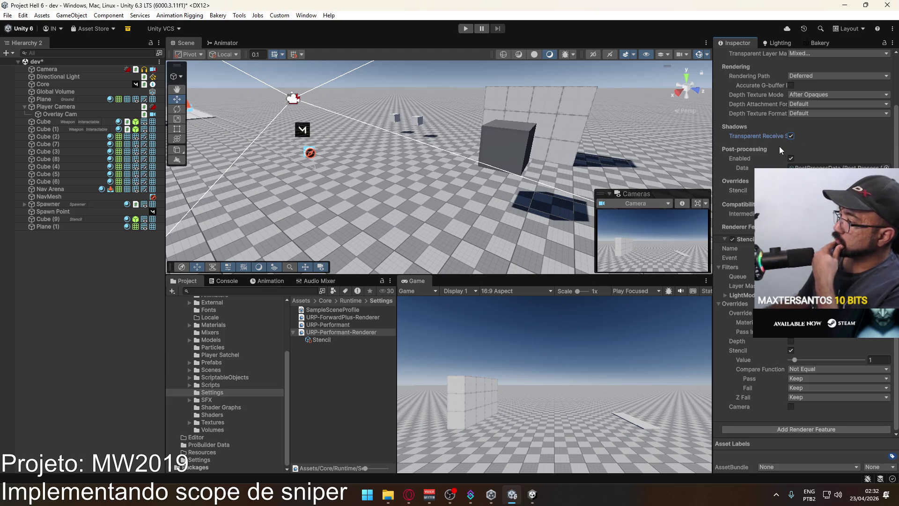
left_click(57, 226)
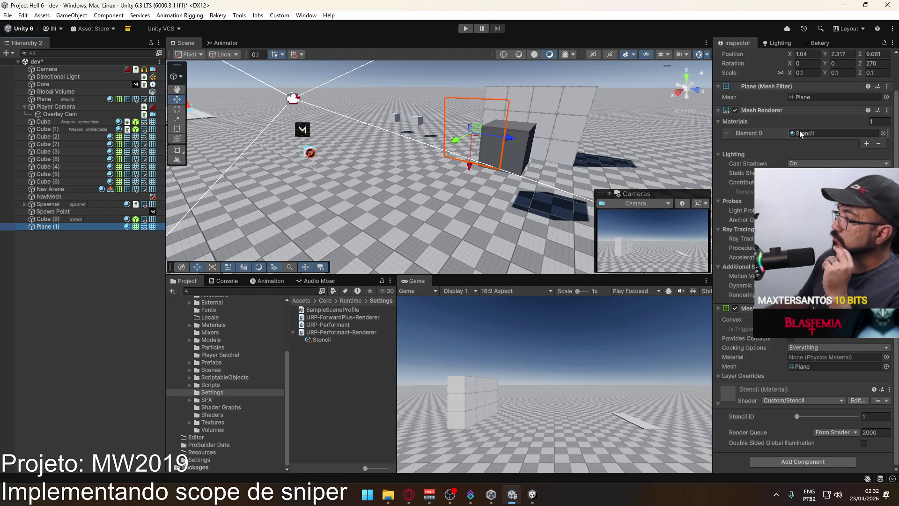
left_click(801, 134)
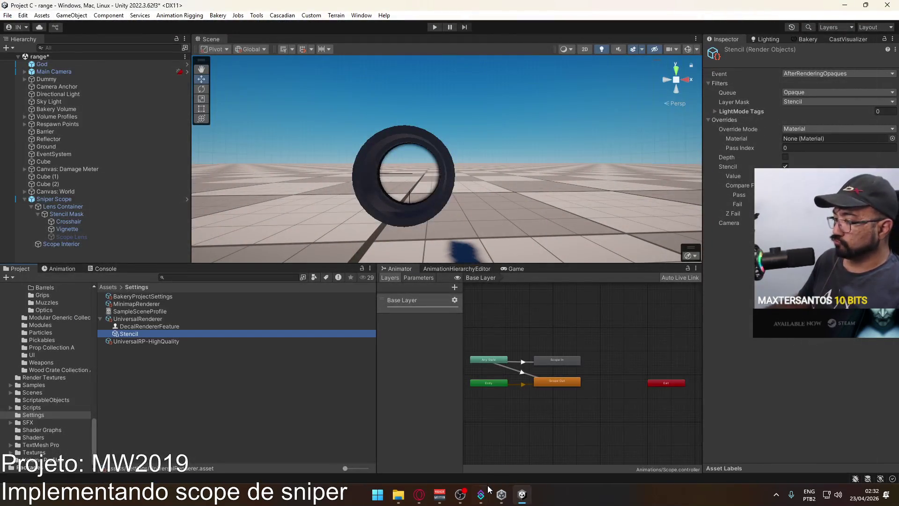
Step: Open the Project Hell 6 project from the taskbar, then switch to the Opera browser
left_click(501, 494)
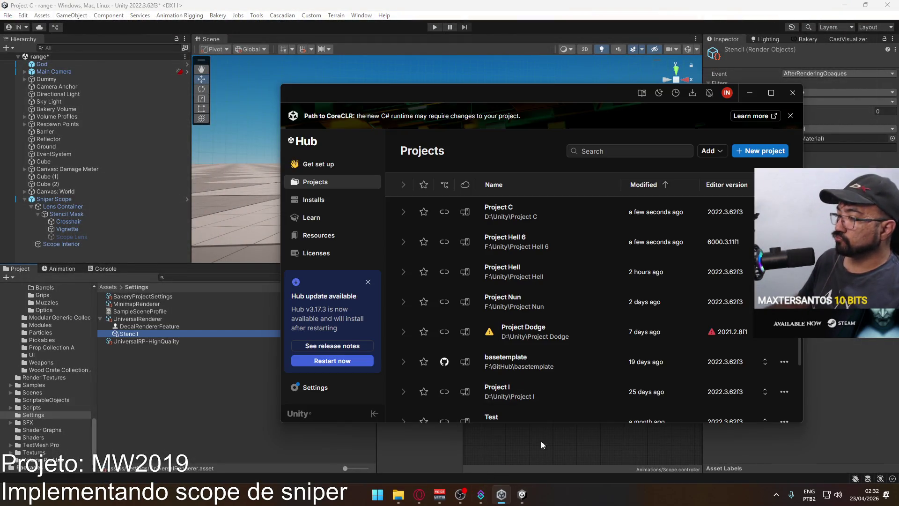
left_click(510, 240)
key("alt+Tab")
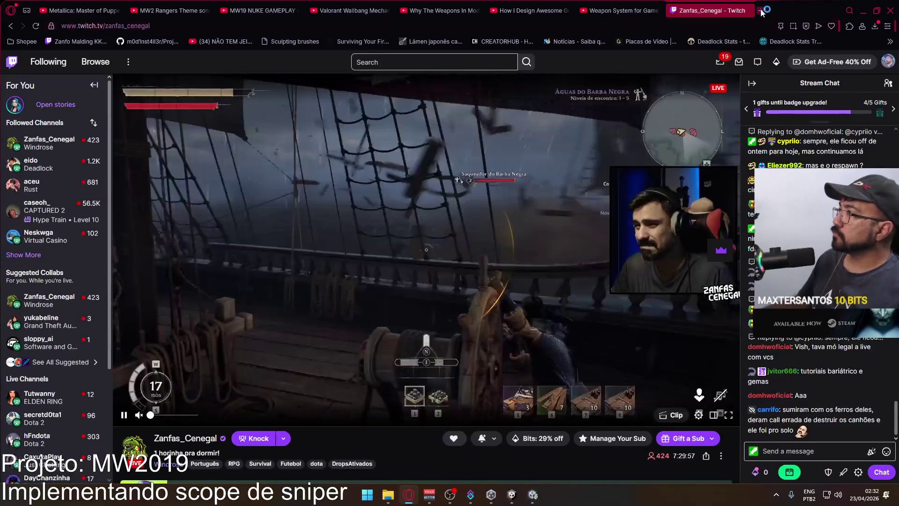
Step: Search 'stencil limitations unity' in a new tab, scroll the results, then return to Unity 6
left_click(762, 10)
type("stencil limi")
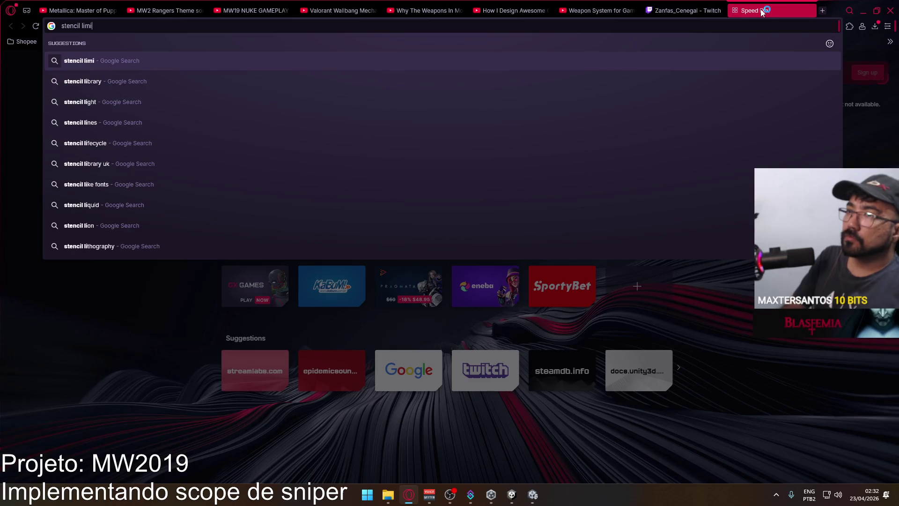
type("tations unity")
key("Return")
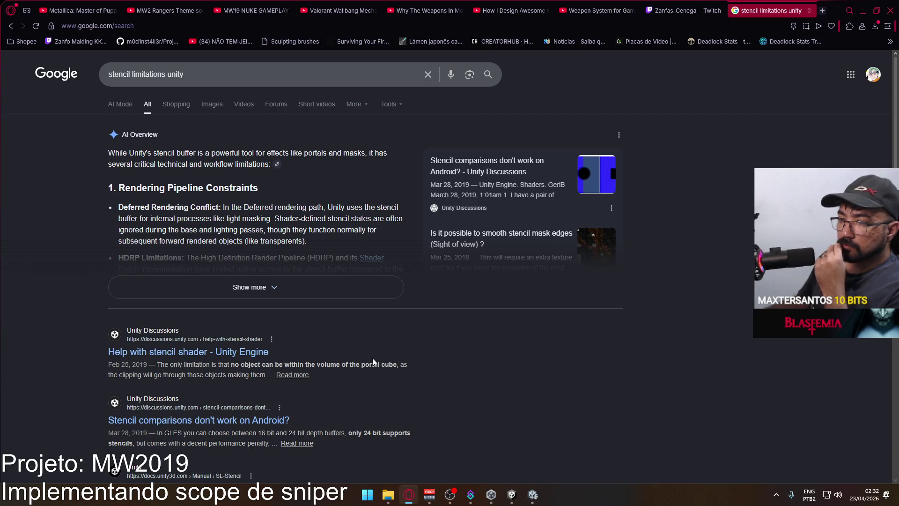
scroll(369, 359, "down", 3)
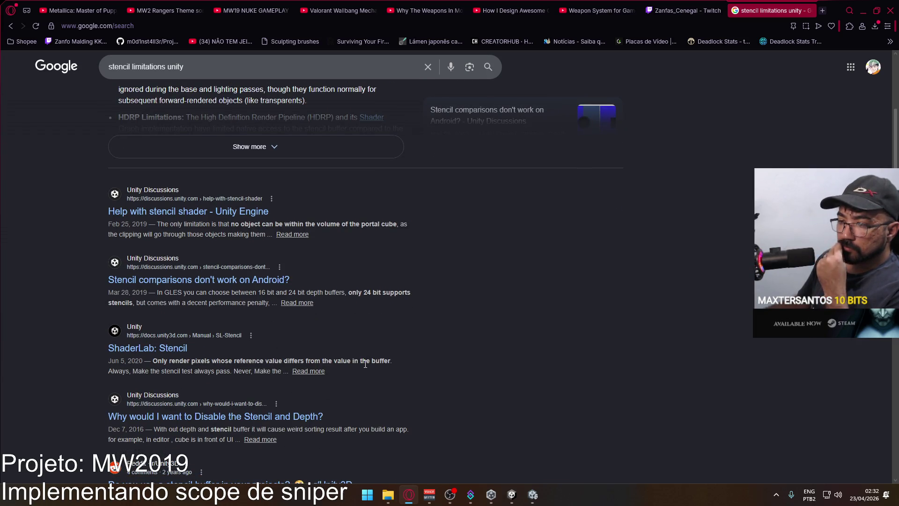
scroll(361, 365, "down", 3)
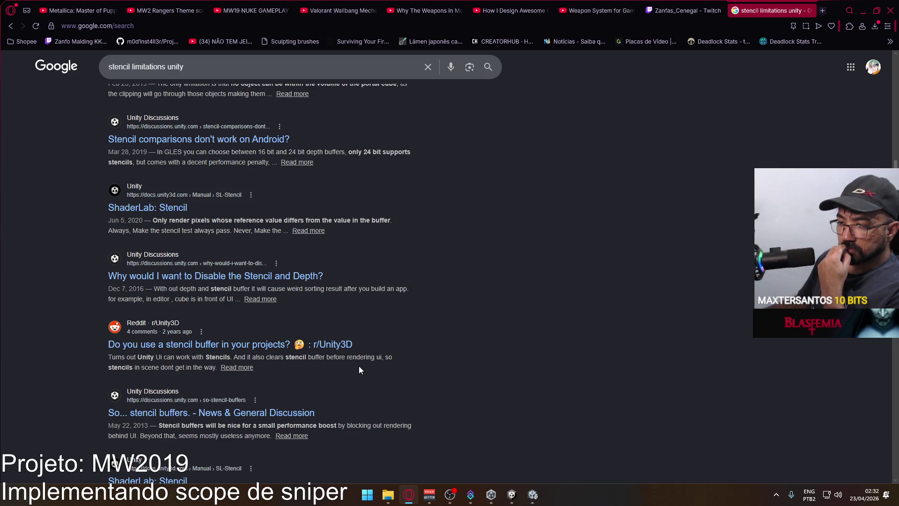
scroll(359, 368, "up", 1)
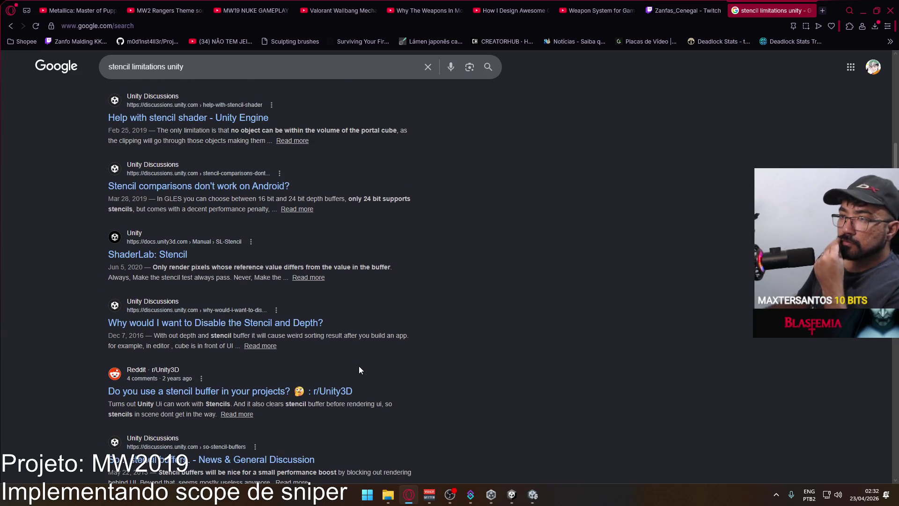
scroll(358, 367, "down", 4)
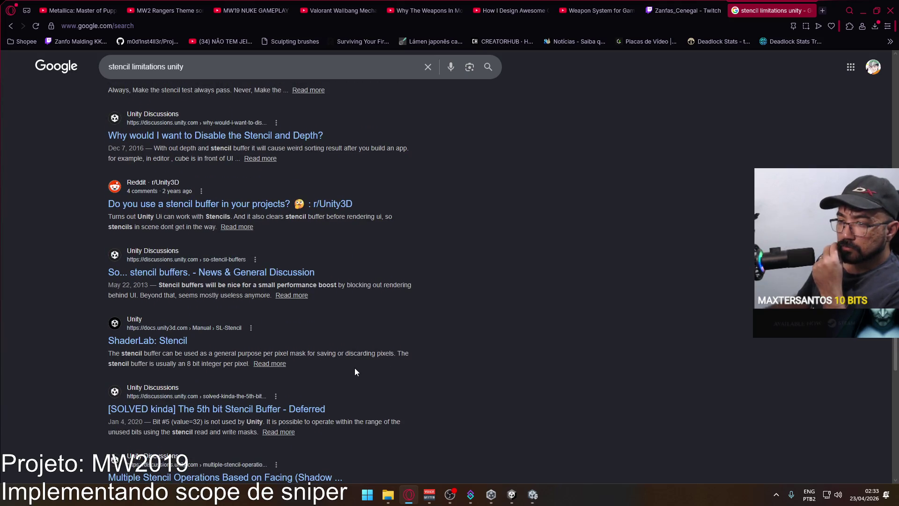
scroll(355, 368, "down", 2)
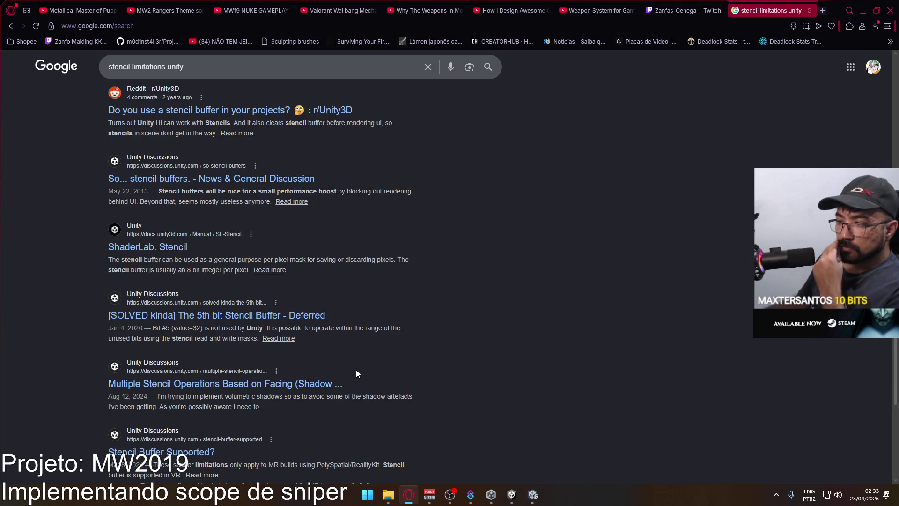
left_click(536, 490)
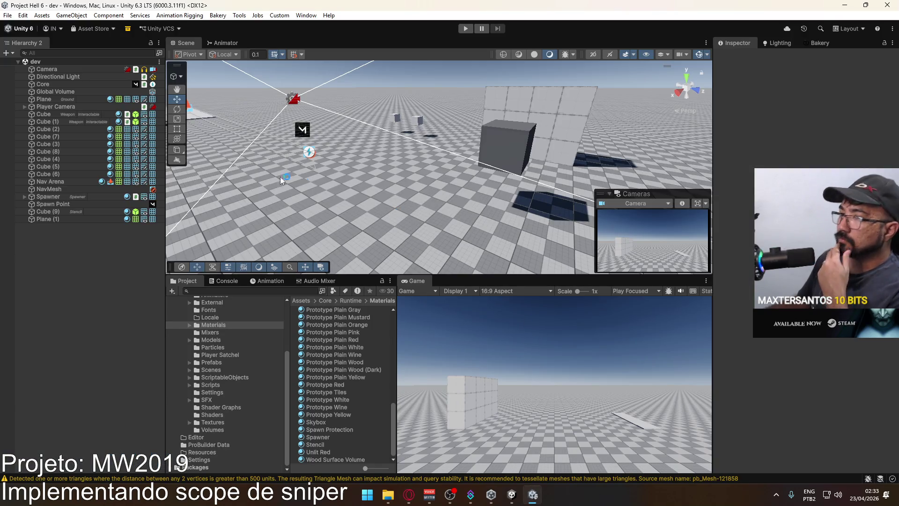
Step: Select Plane (1), undo an accidental rotation, then inspect its Stencil material and select Cube (9)
left_click(90, 219)
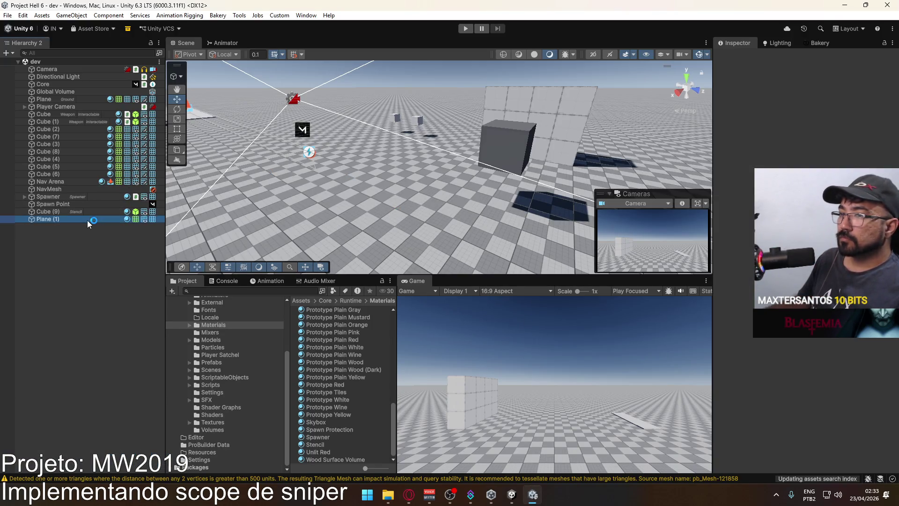
key("e")
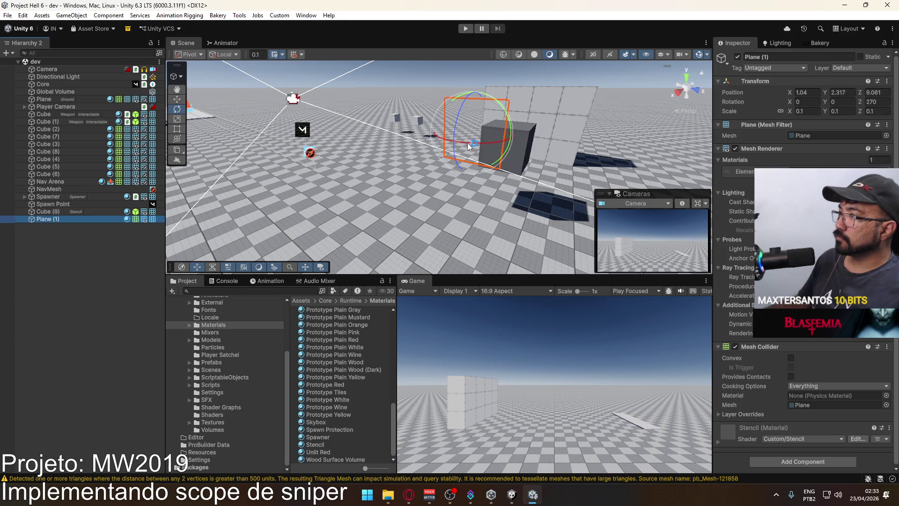
left_click_drag(474, 146, 697, 165)
key("ctrl+z")
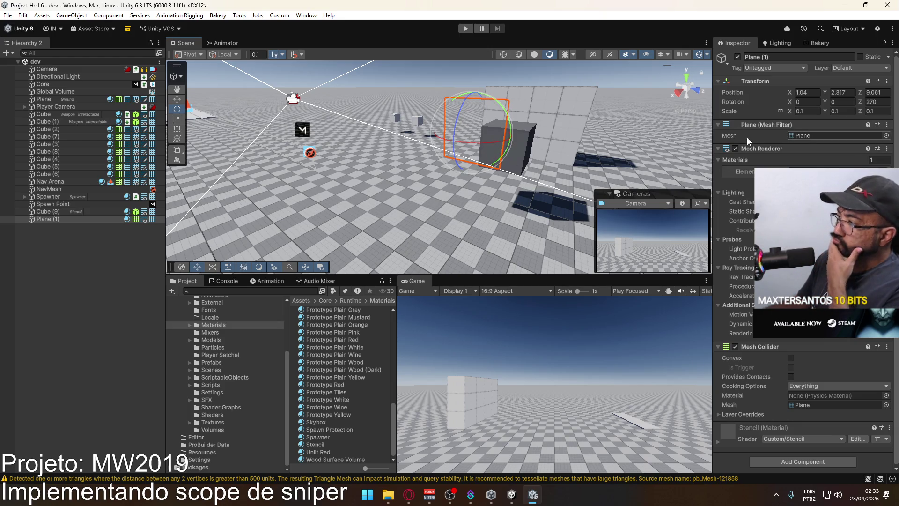
left_click(796, 171)
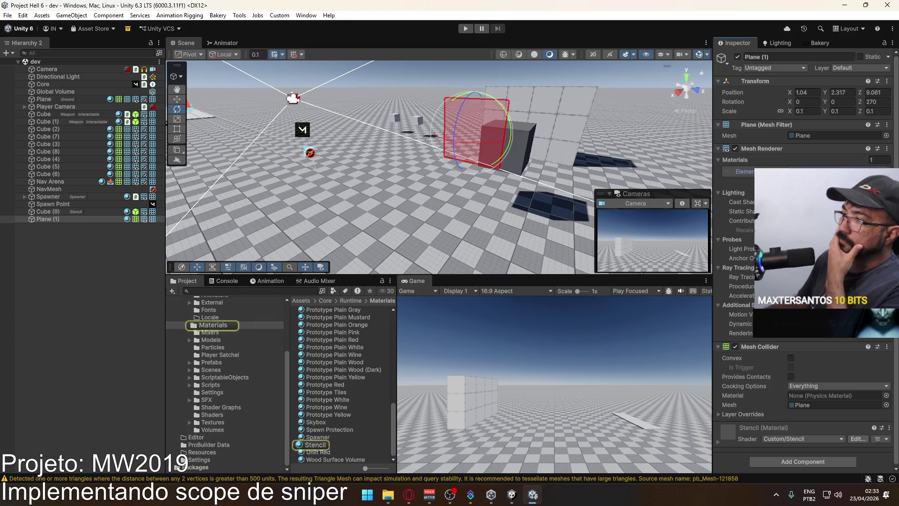
left_click(317, 444)
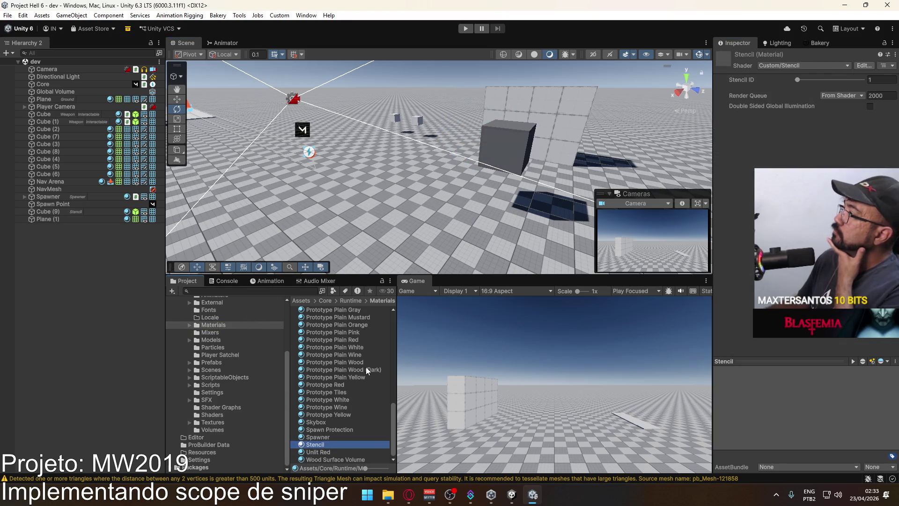
left_click(515, 151)
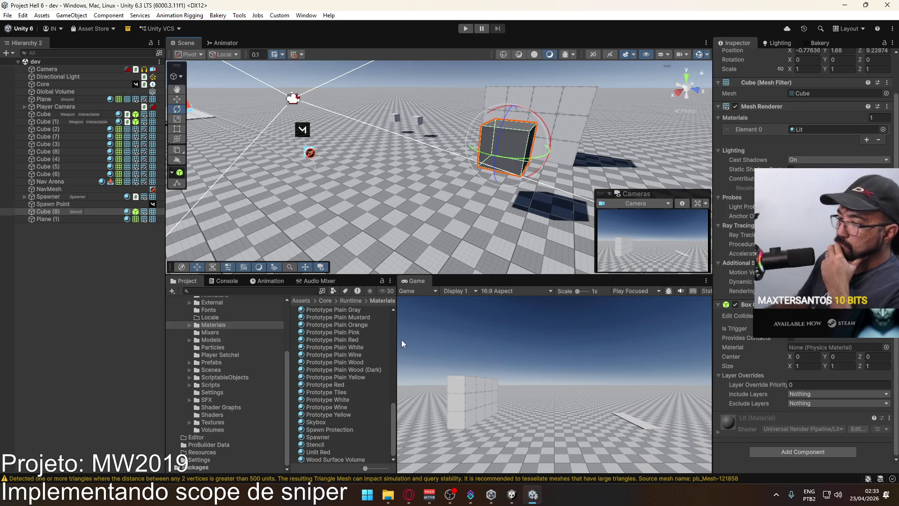
Step: Read the mesh triangle warning in the Console, then clear all Console messages
left_click(229, 281)
left_click(265, 325)
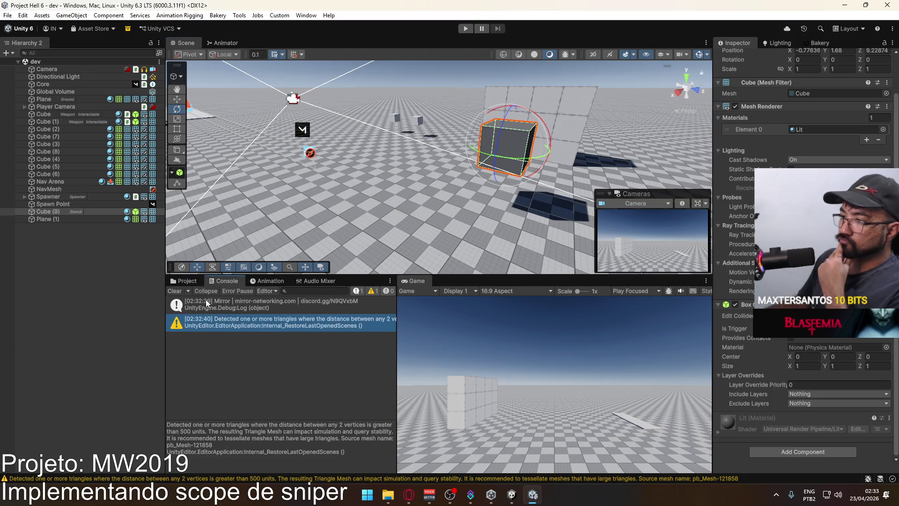
left_click(181, 290)
left_click(184, 280)
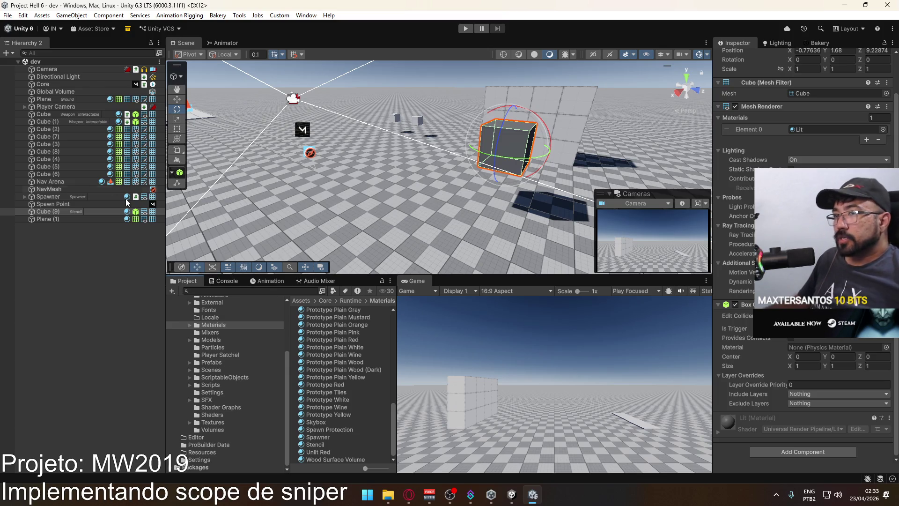
Step: Open the Custom/Stencil shader from the Shaders folder in Visual Studio for editing
left_click(218, 378)
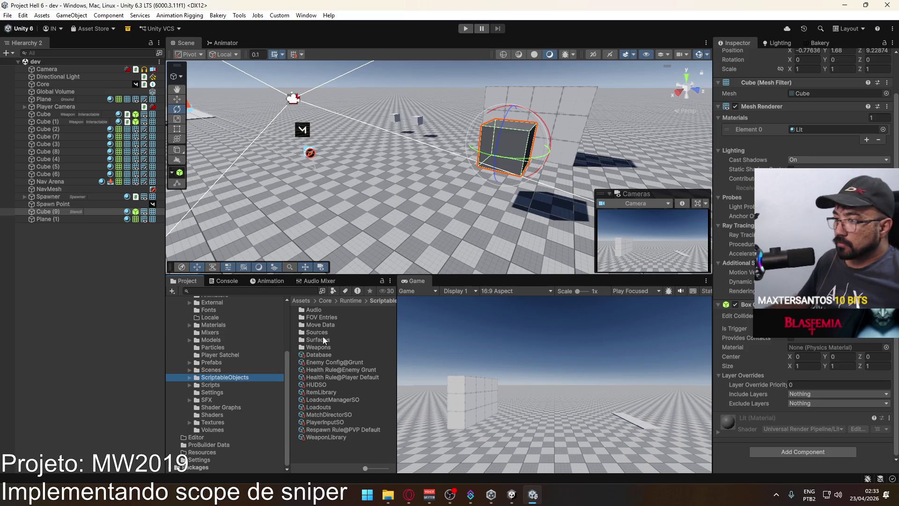
left_click(223, 415)
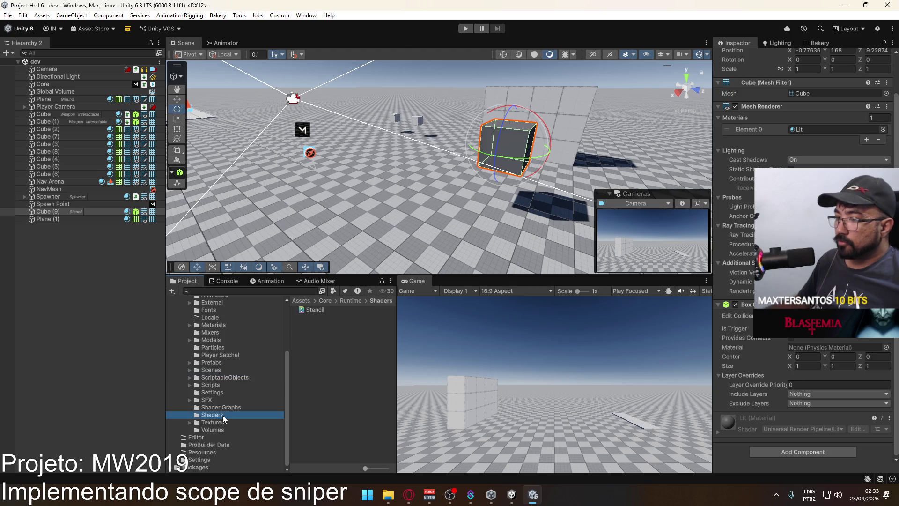
left_click(319, 311)
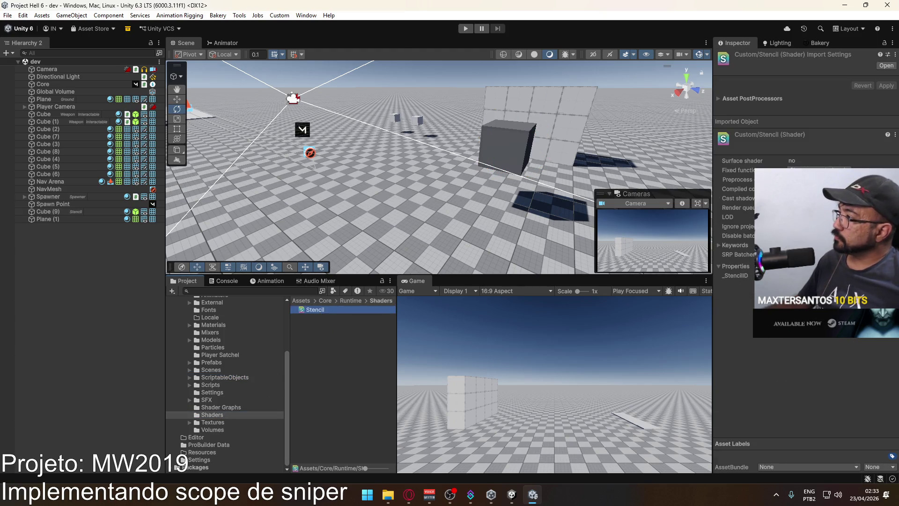
left_click(752, 202)
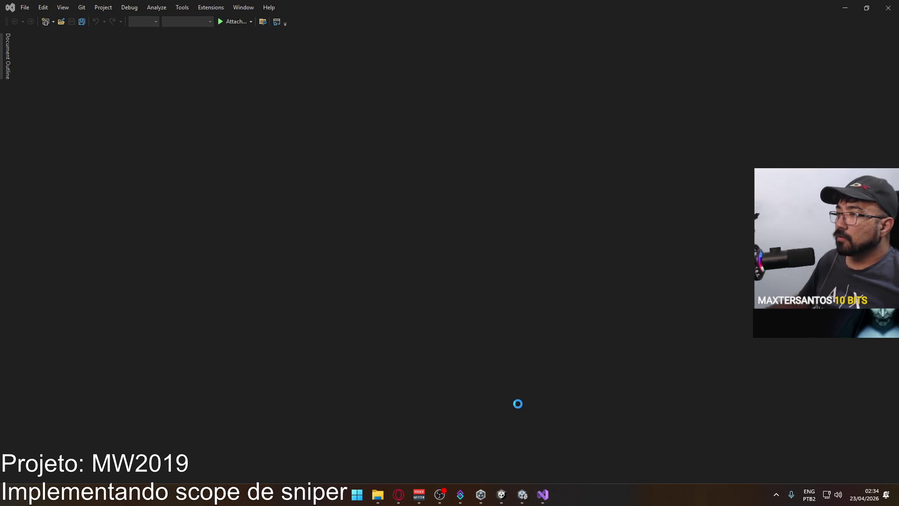
Step: Close the compiled Custom/Stencil shader listing in Visual Studio and return to the Unity editor
mouse_move(543, 494)
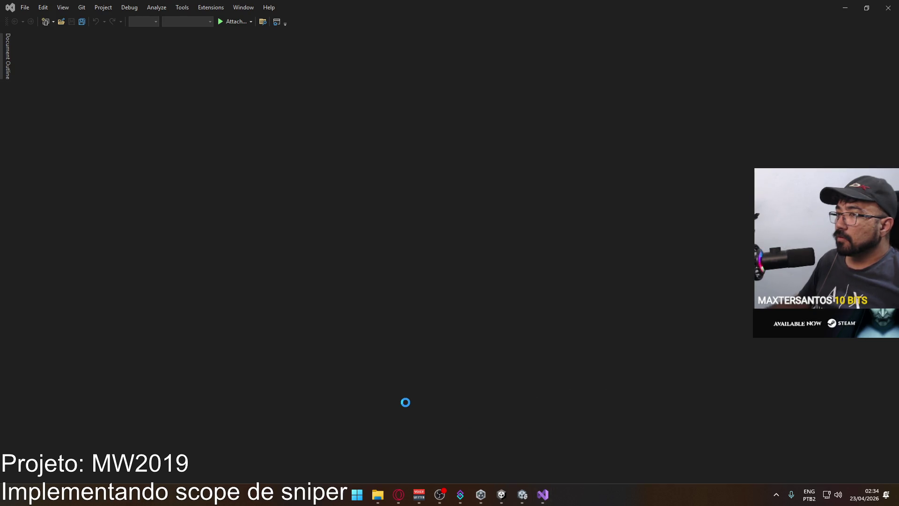
key("alt+Tab")
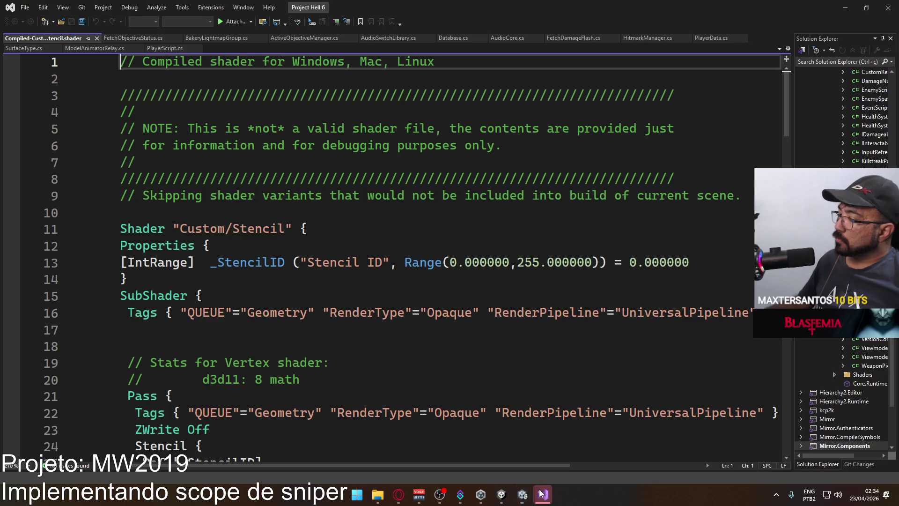
scroll(502, 241, "down", 4)
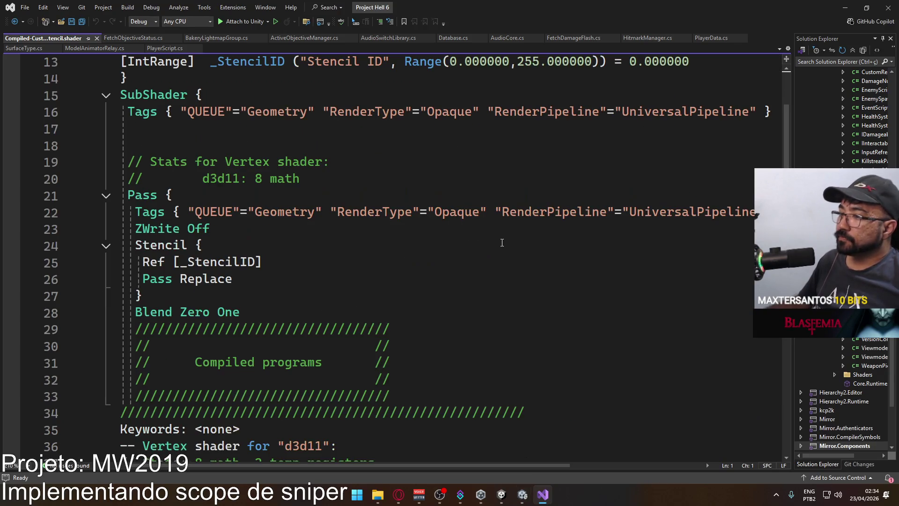
left_click(97, 38)
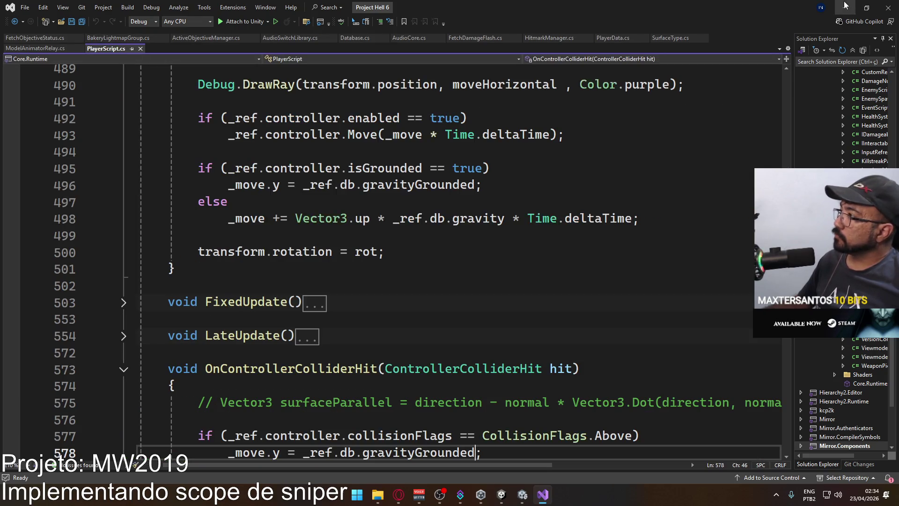
key("alt+Tab")
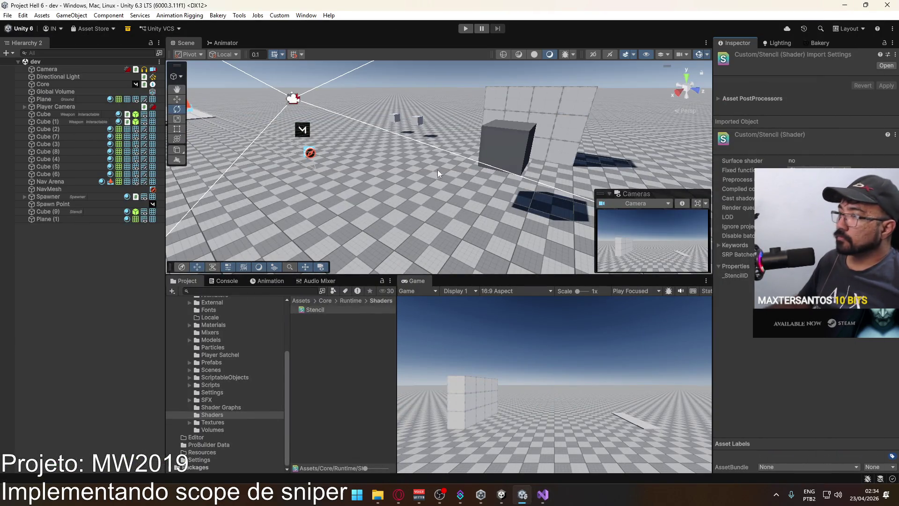
Step: Put Plane (1) on the Stencil layer, revert it to Default, then select Cube (9)
left_click(47, 220)
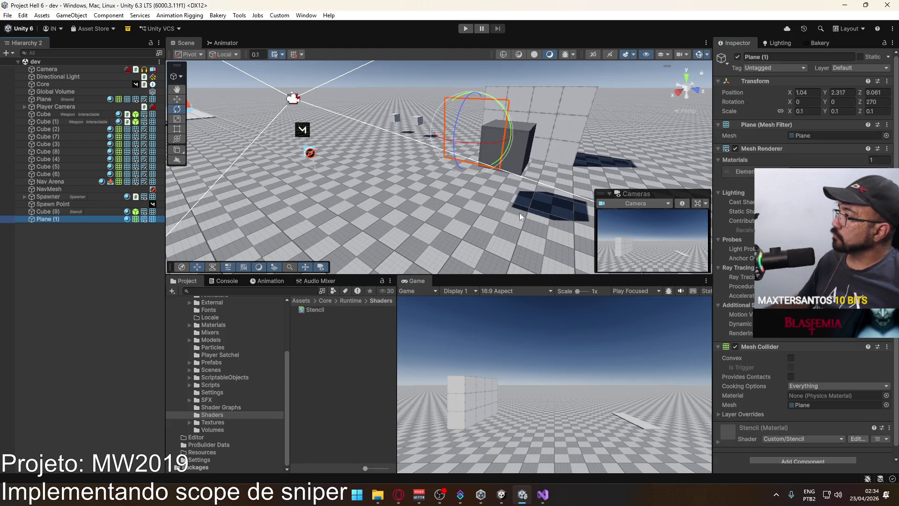
left_click(861, 68)
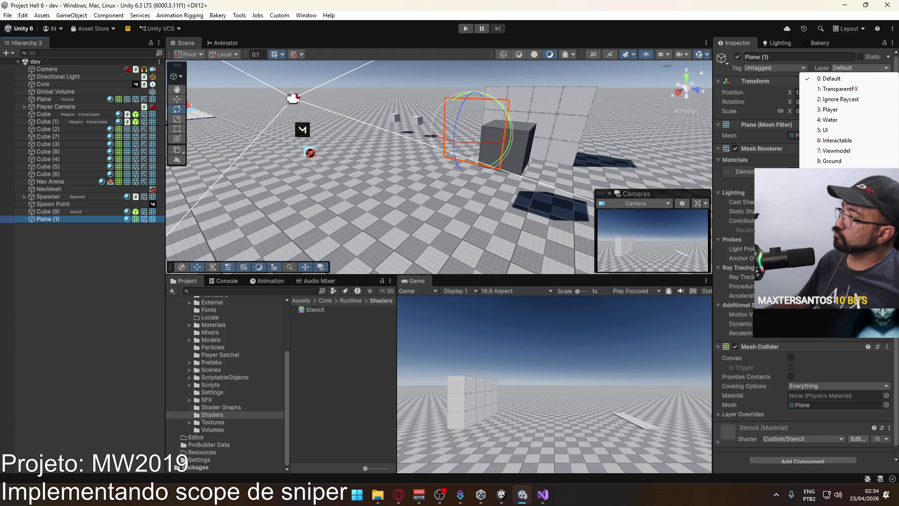
left_click(831, 192)
left_click(853, 68)
left_click(852, 79)
left_click(85, 211)
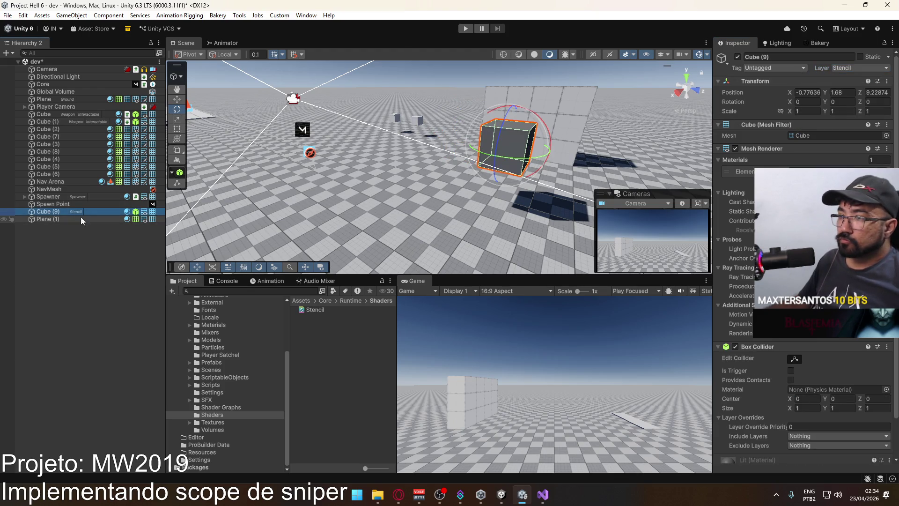
Step: Browse the project assets through Shaders and Runtime to open the Assets/Core/Runtime/Settings folder
left_click(327, 309)
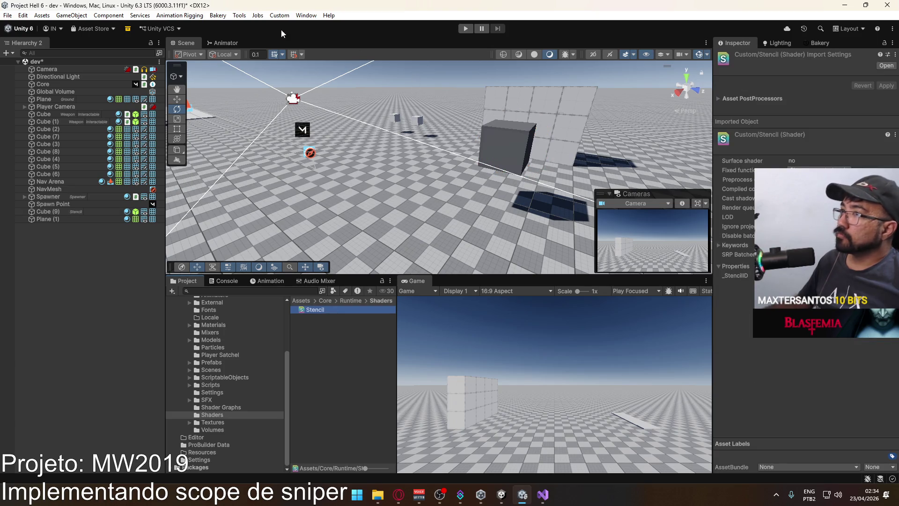
left_click(306, 15)
mouse_move(219, 21)
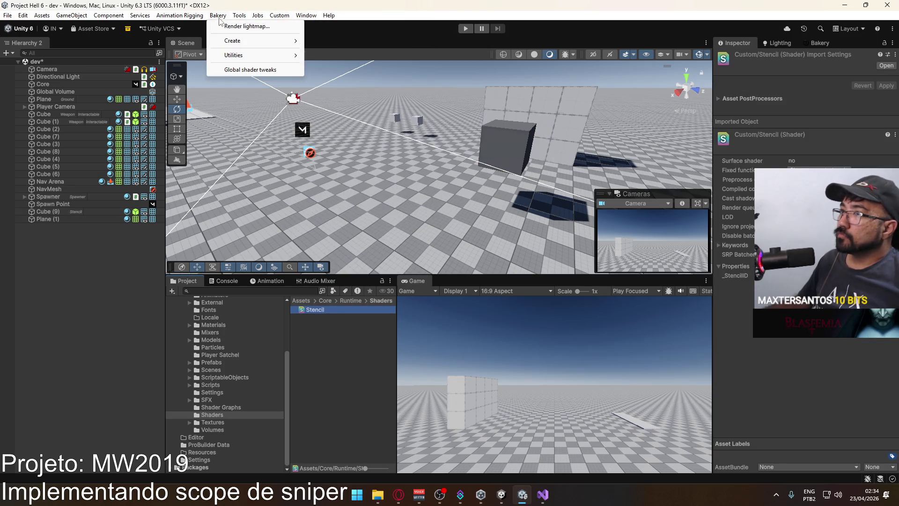
mouse_move(23, 15)
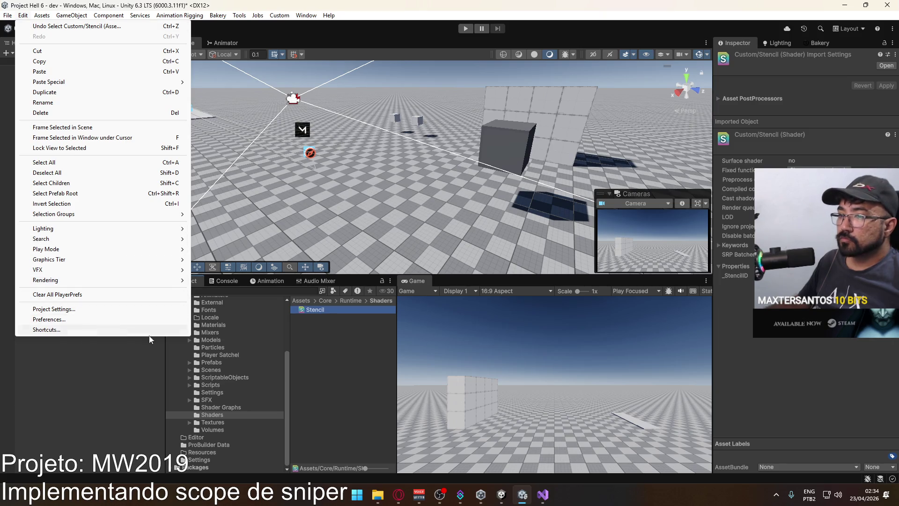
left_click(232, 408)
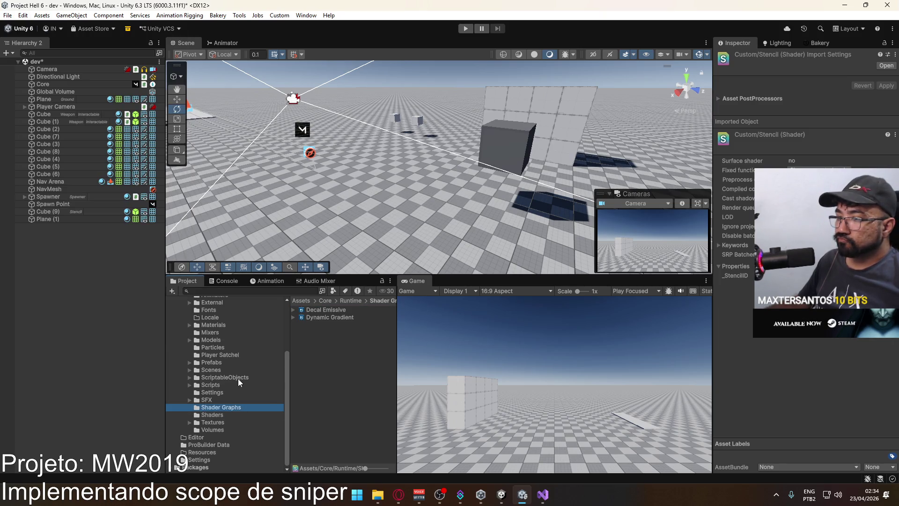
left_click(214, 458)
scroll(247, 393, "up", 3)
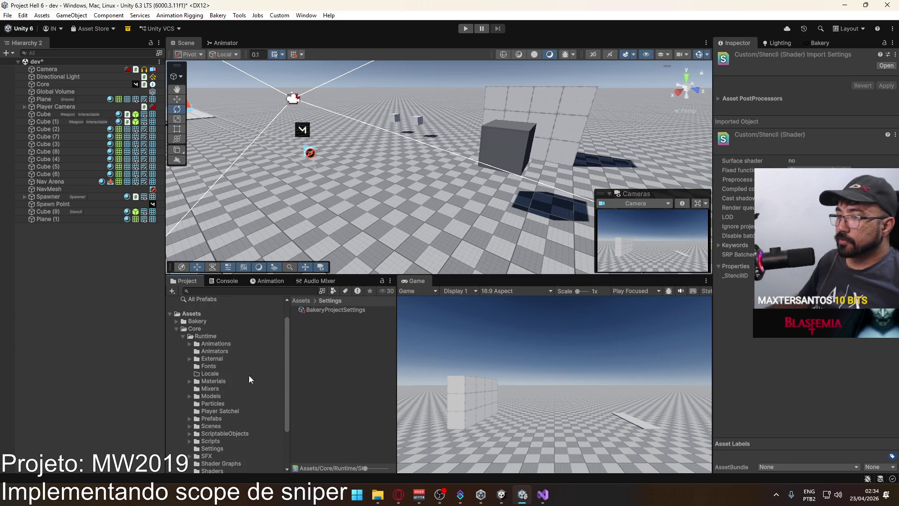
left_click(223, 338)
double_click(330, 412)
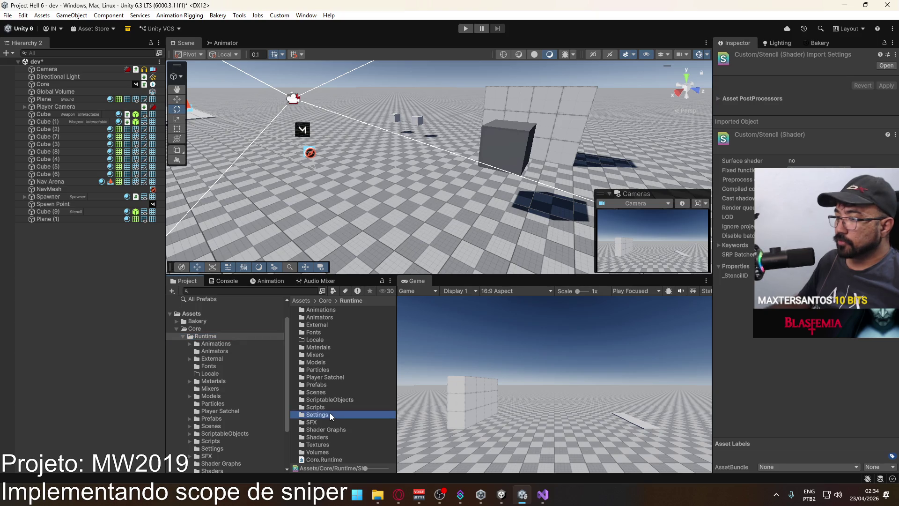
Step: Select URP-Performant-Renderer and cycle its Rendering Path between Deferred+ and Forward+
left_click(327, 330)
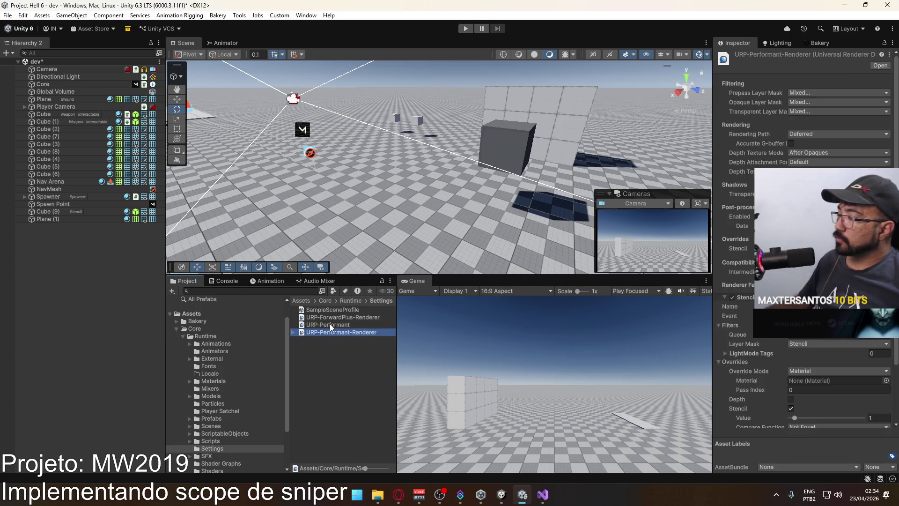
left_click(293, 333)
left_click(294, 333)
left_click(826, 134)
left_click(817, 175)
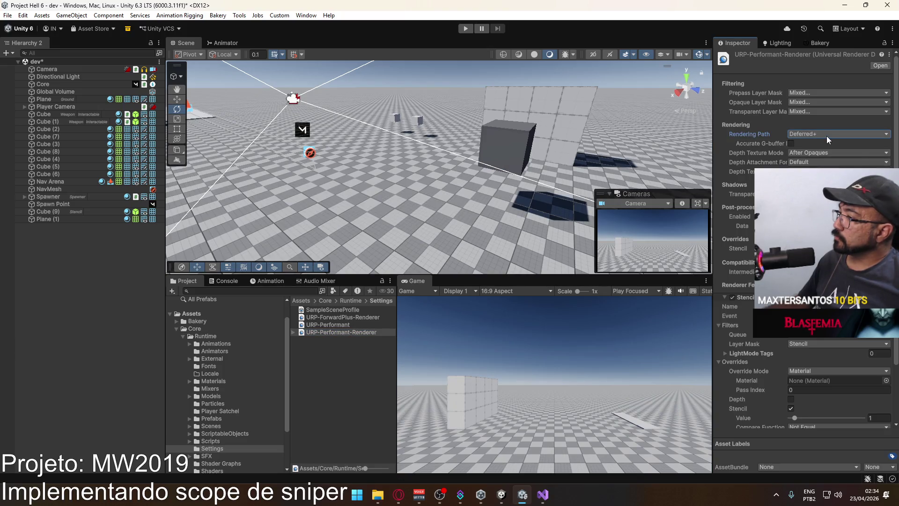
left_click(828, 136)
left_click(825, 155)
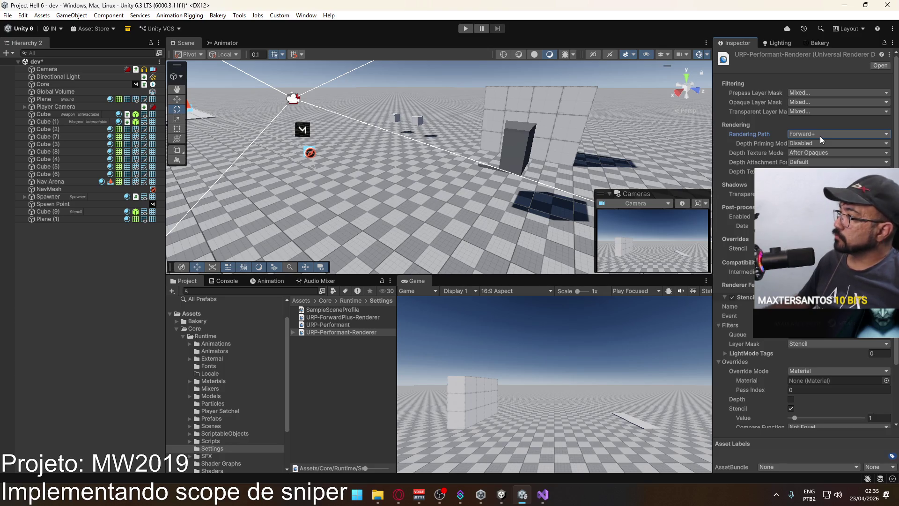
left_click(820, 136)
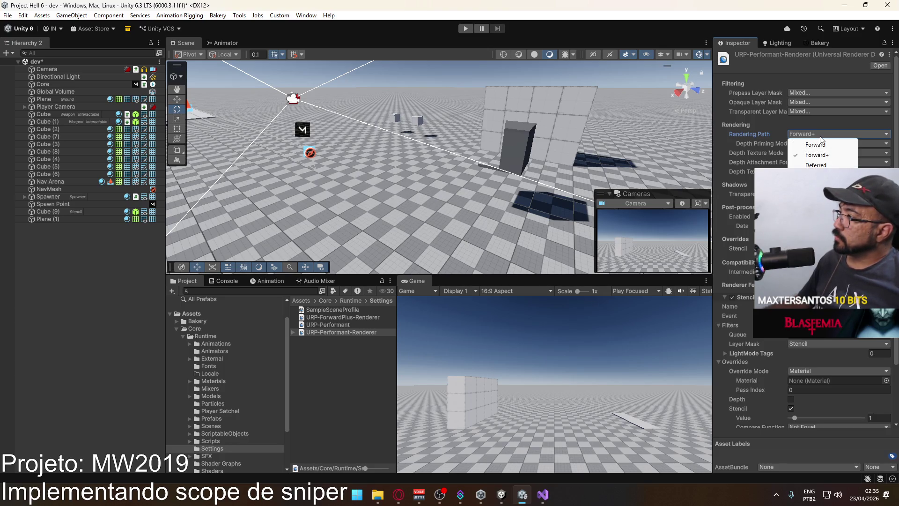
left_click(818, 175)
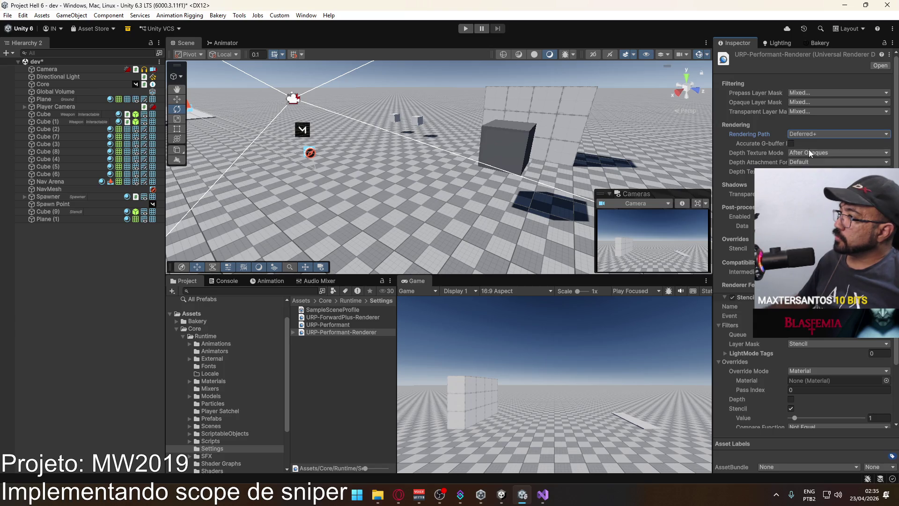
left_click(813, 135)
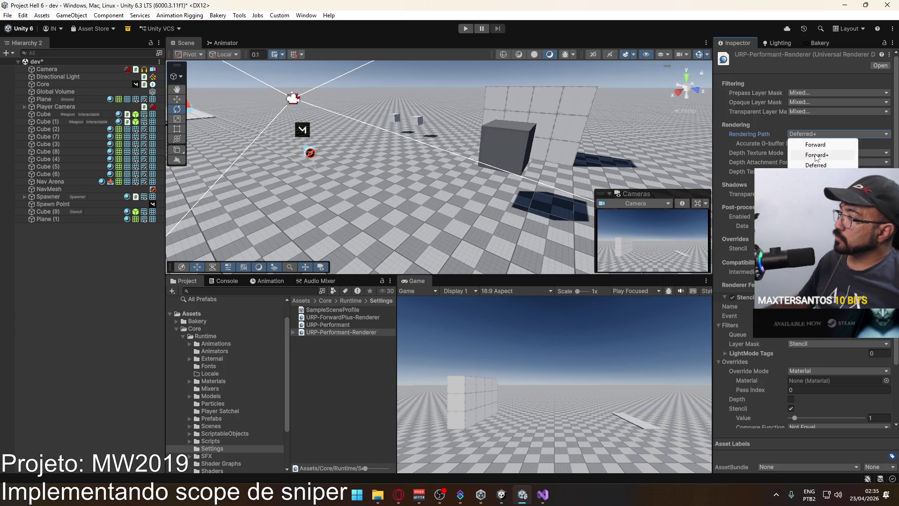
left_click(816, 156)
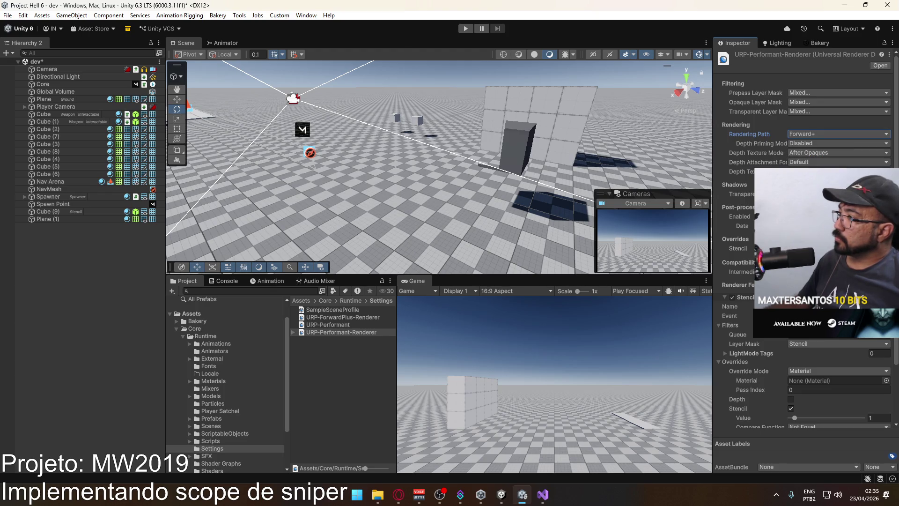
Step: Enable the renderer's Stencil override and set its Rendering Path to Deferred
left_click(738, 248)
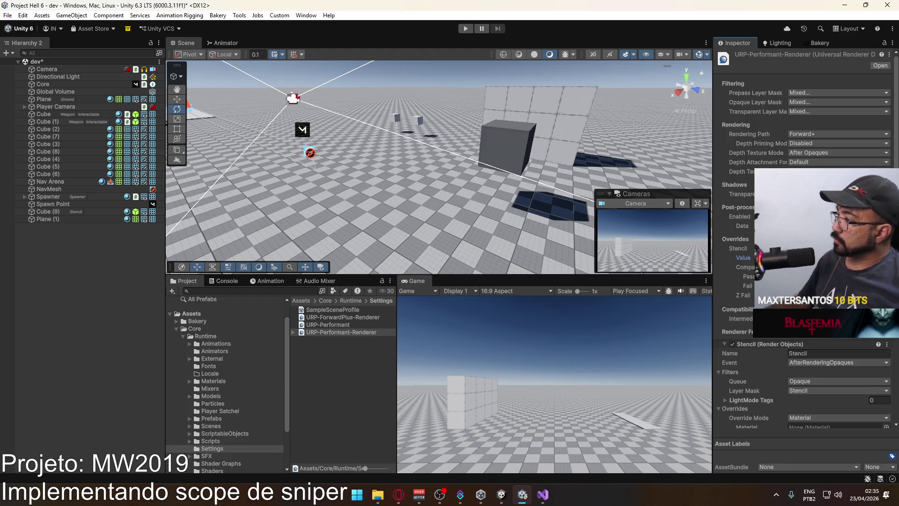
left_click(796, 258)
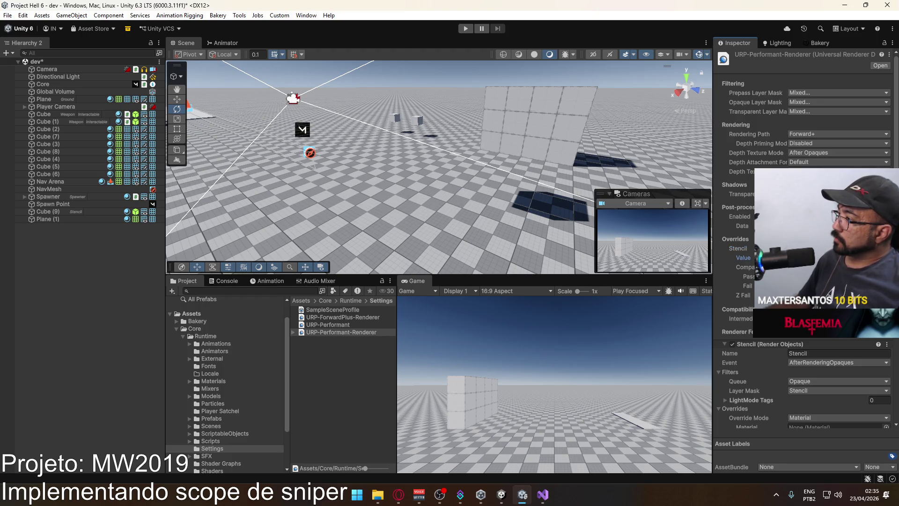
left_click(805, 134)
left_click(815, 164)
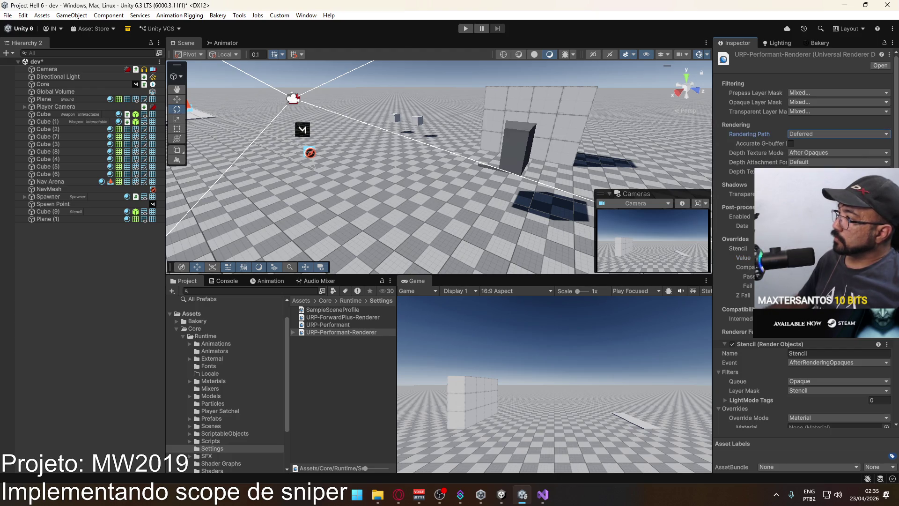
left_click(792, 249)
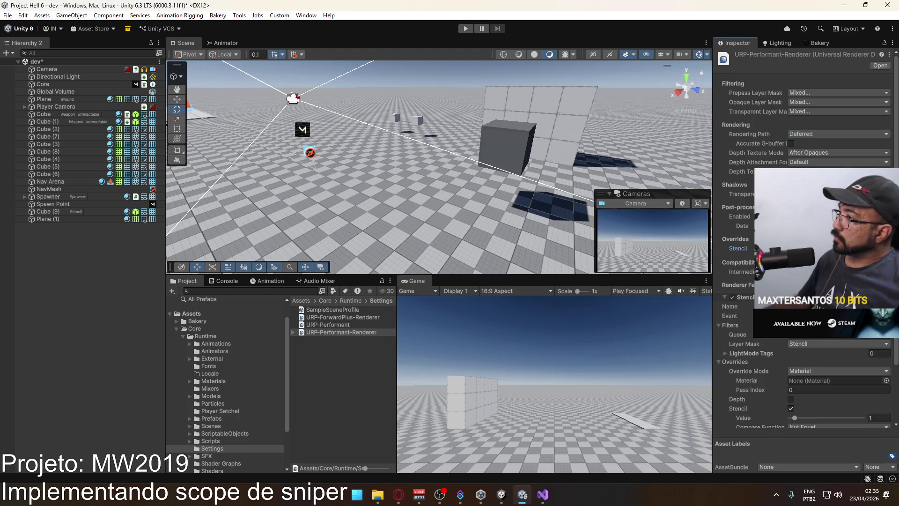
left_click(792, 249)
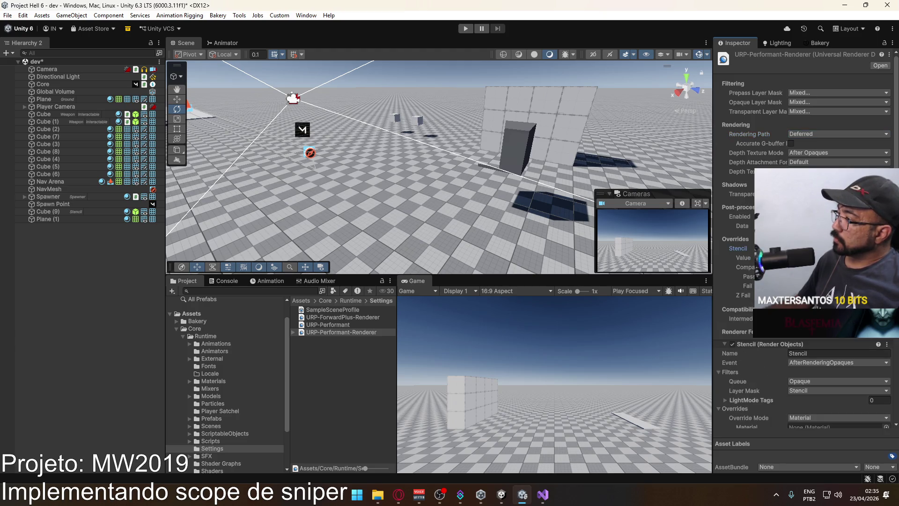
left_click(834, 276)
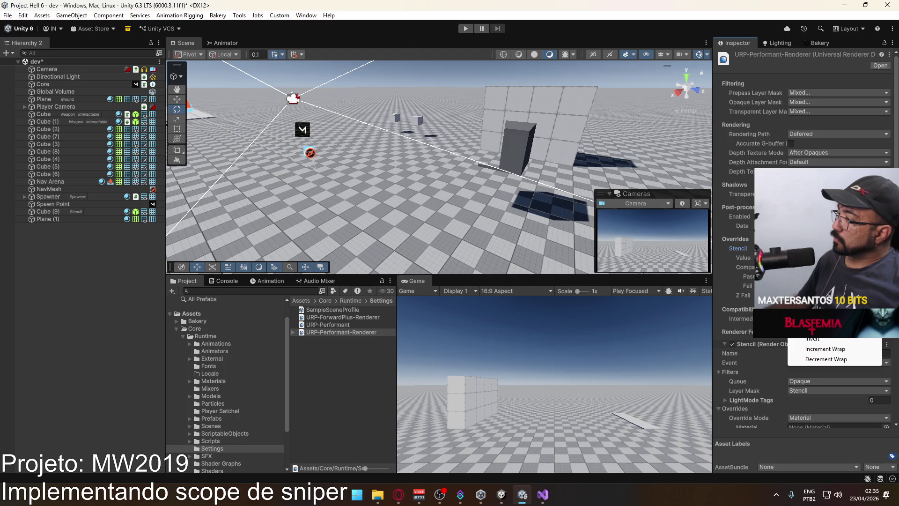
key("Escape")
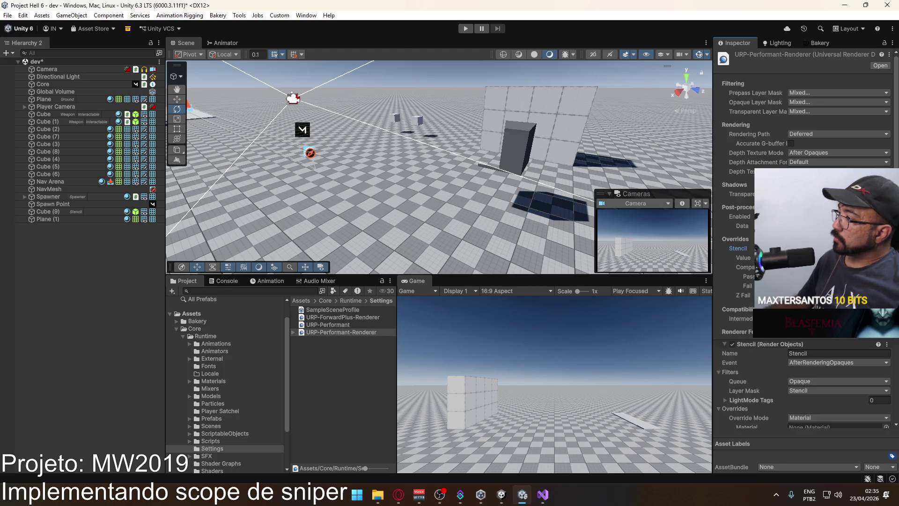
left_click(833, 258)
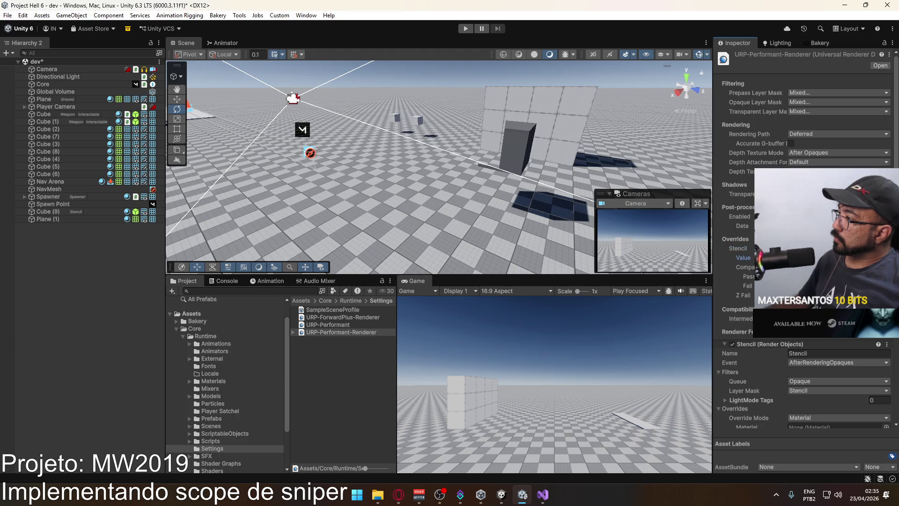
mouse_move(462, 181)
left_mouse_down()
mouse_move(542, 141)
mouse_move(506, 176)
mouse_move(499, 151)
left_mouse_up()
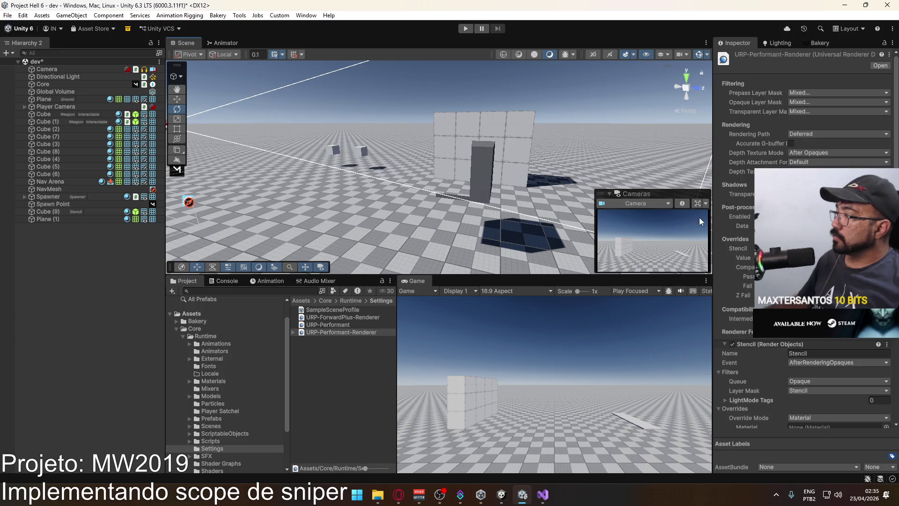
left_click(481, 494)
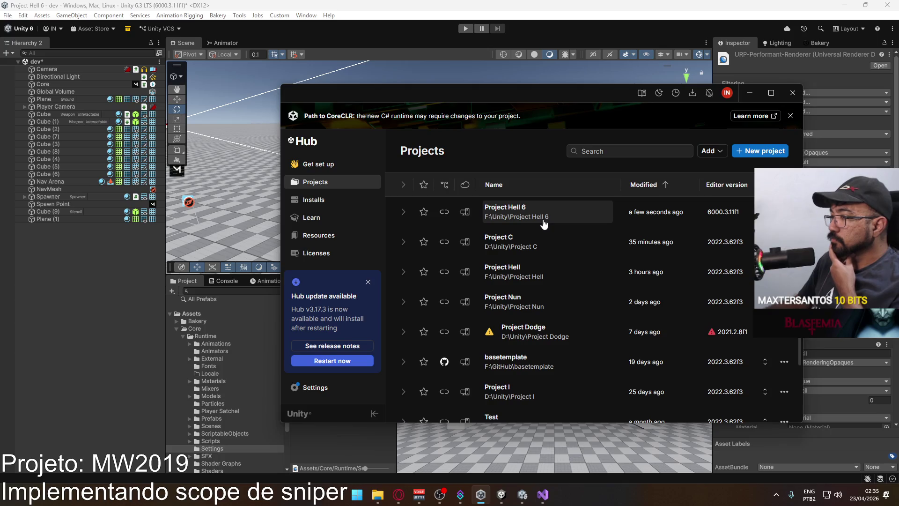
Step: Launch Project Hell in the Unity 2022.3 editor from Unity Hub
left_click(526, 268)
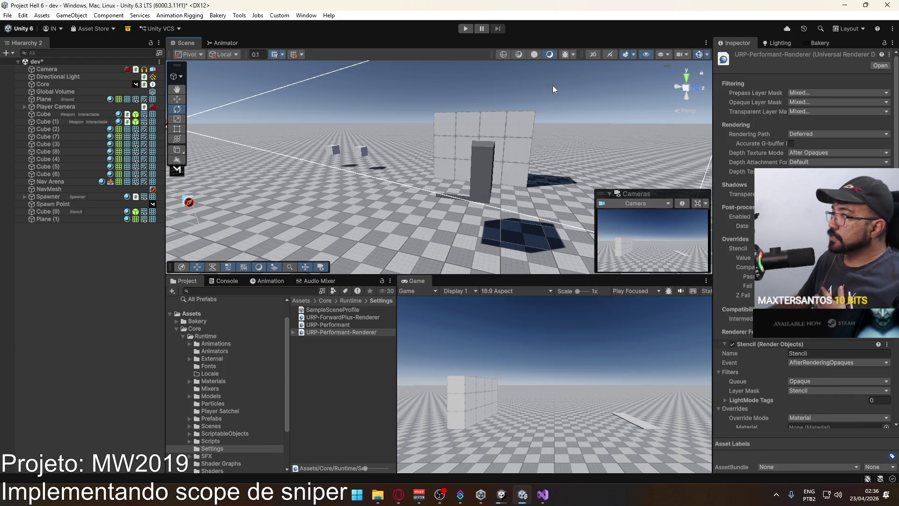
Step: Try Forward+, settle on Deferred, and enable the Stencil render feature and stencil override
left_click(801, 134)
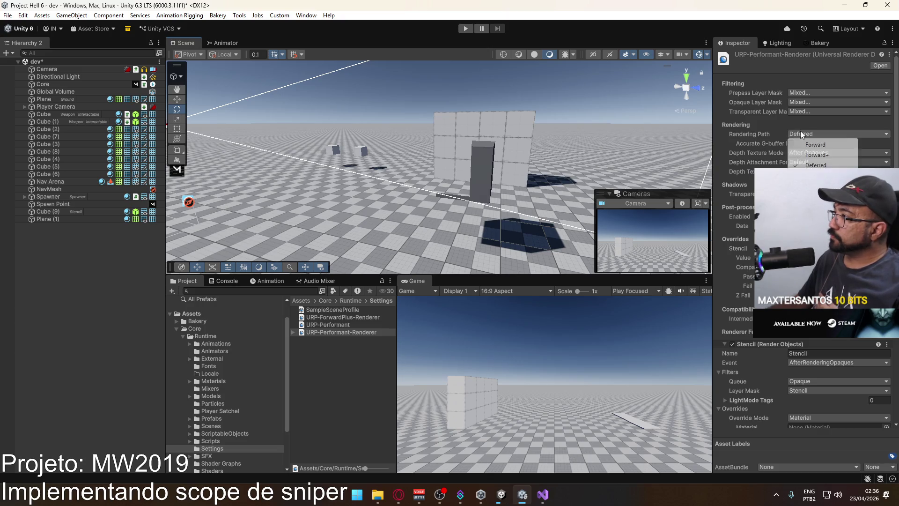
left_click(817, 155)
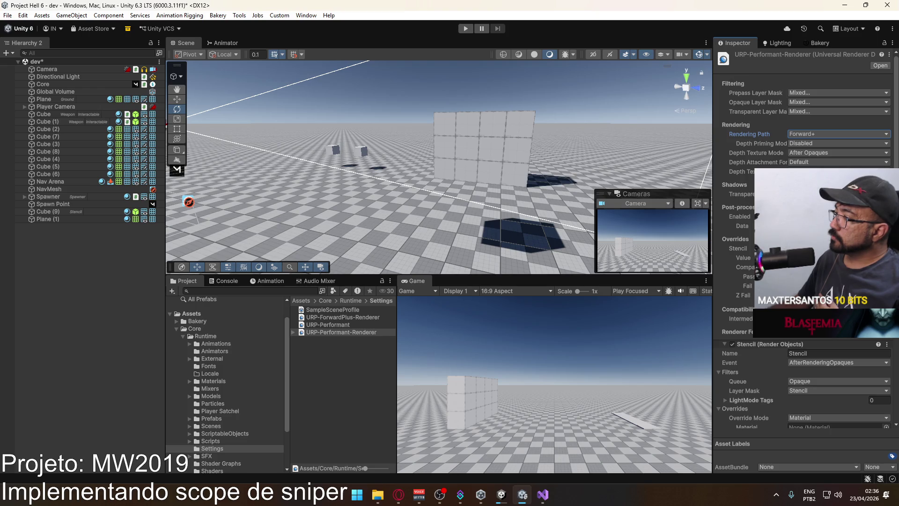
scroll(750, 248, "down", 3)
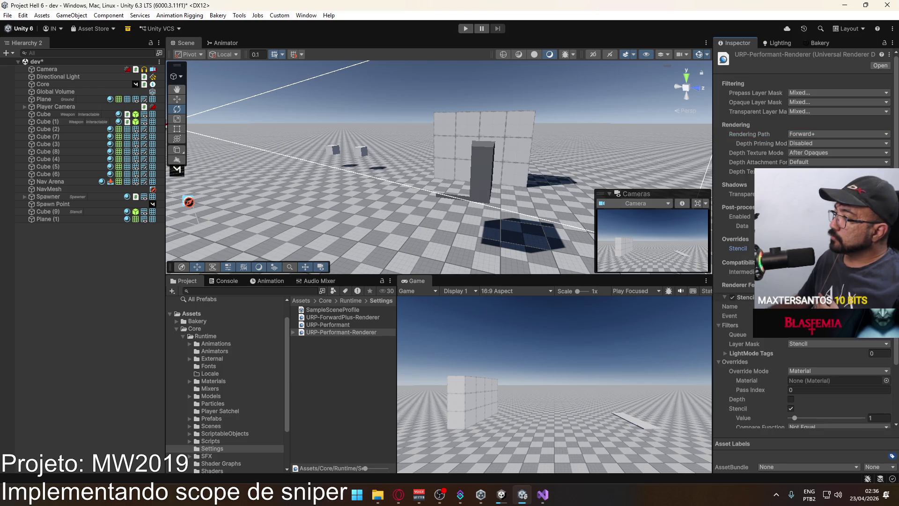
left_click(813, 136)
left_click(817, 164)
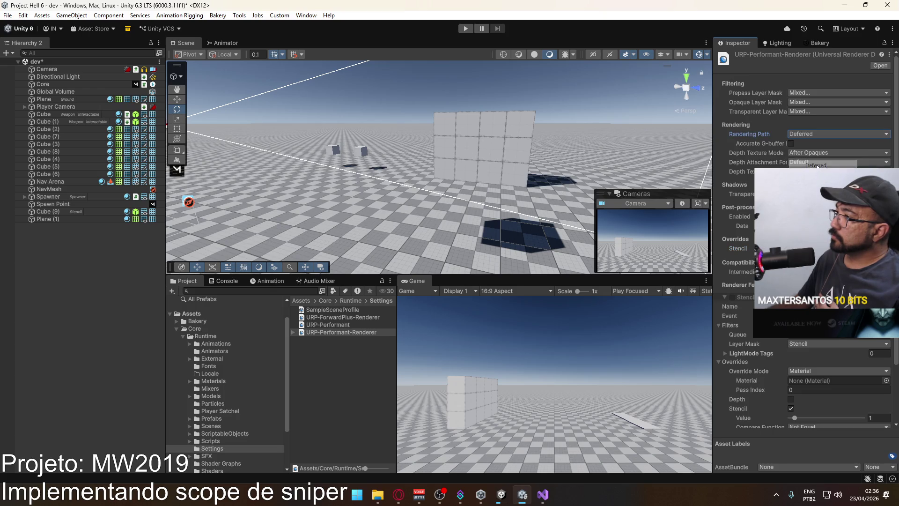
left_click(734, 299)
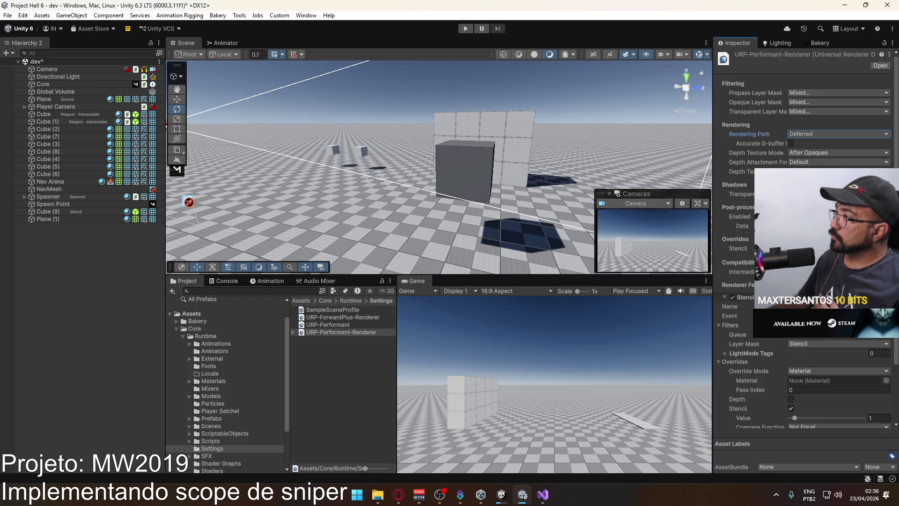
left_click(739, 249)
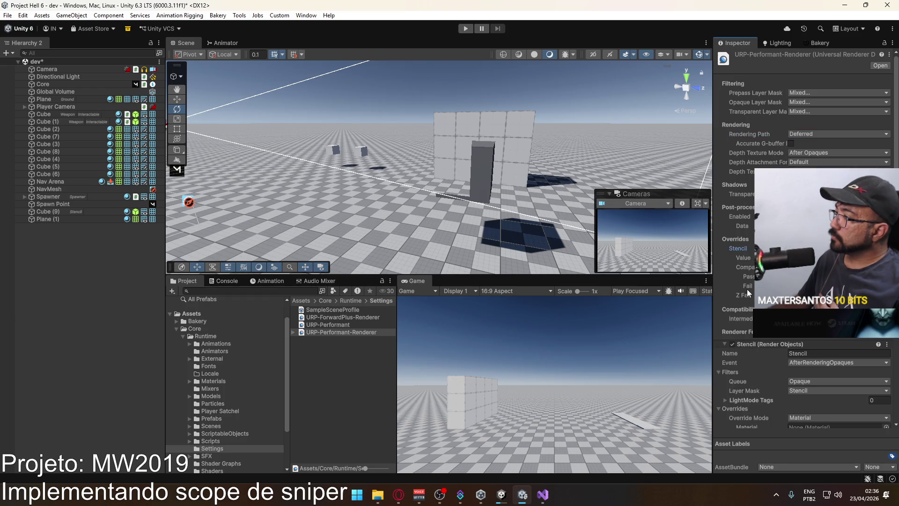
left_click(732, 342)
left_click(733, 342)
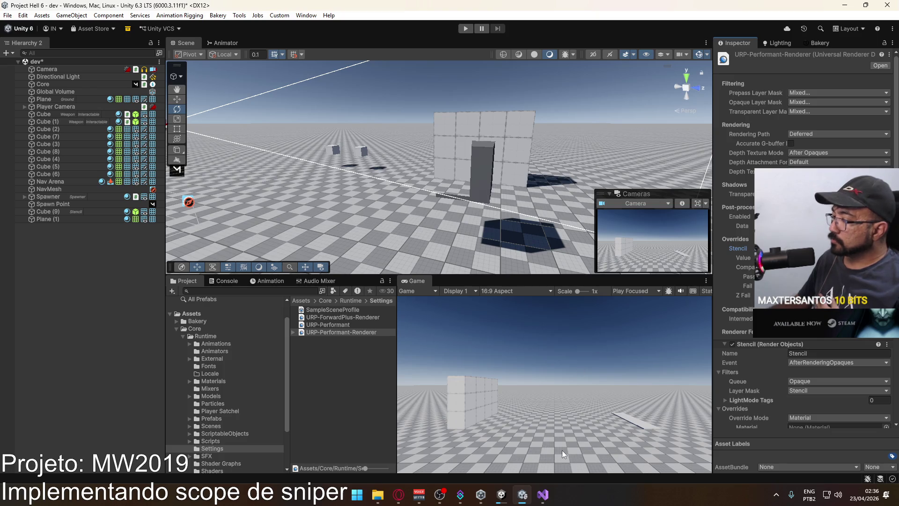
Step: Select the main Camera and frame the scene view on it, facing the cube wall
mouse_move(501, 496)
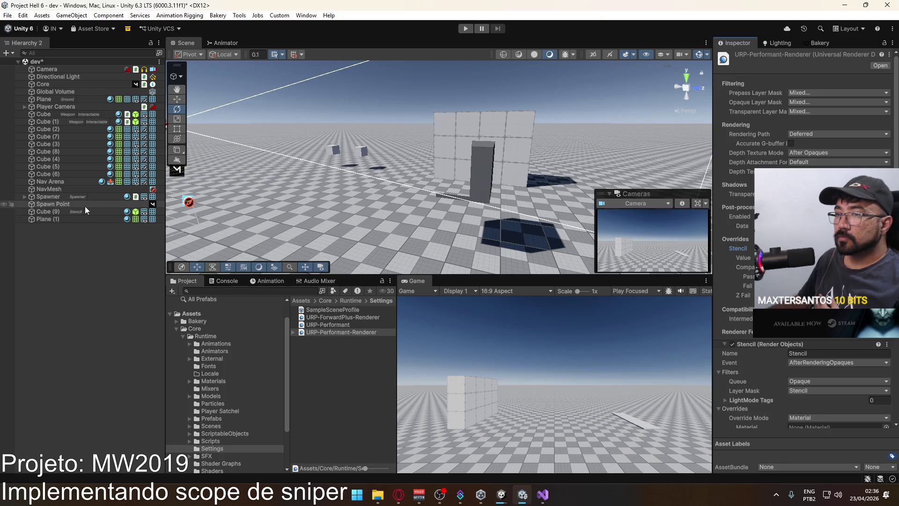
left_click(74, 69)
key("f")
mouse_move(331, 140)
left_mouse_down()
mouse_move(387, 133)
mouse_move(468, 154)
mouse_move(631, 224)
mouse_move(557, 176)
mouse_move(469, 159)
left_mouse_up()
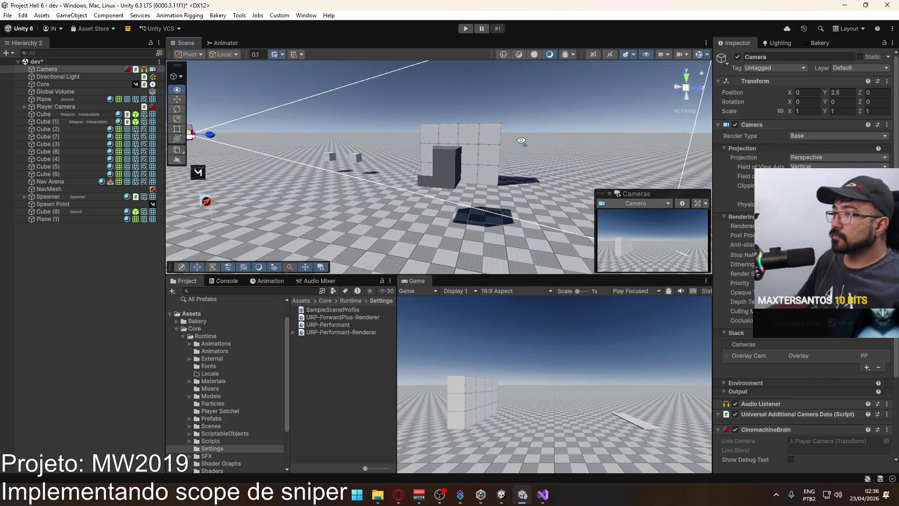
left_click(72, 15)
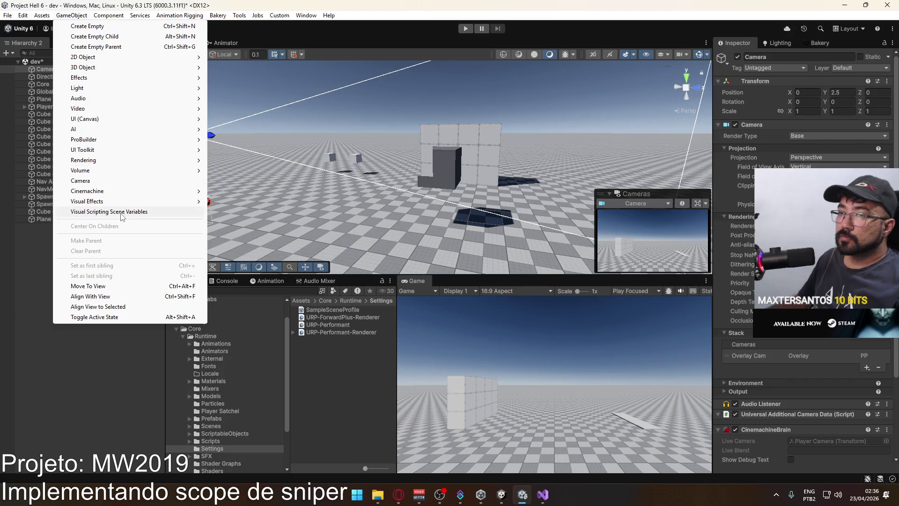
Step: Frame the Player Camera and apply GameObject > Align With View to match the scene view
left_click(123, 301)
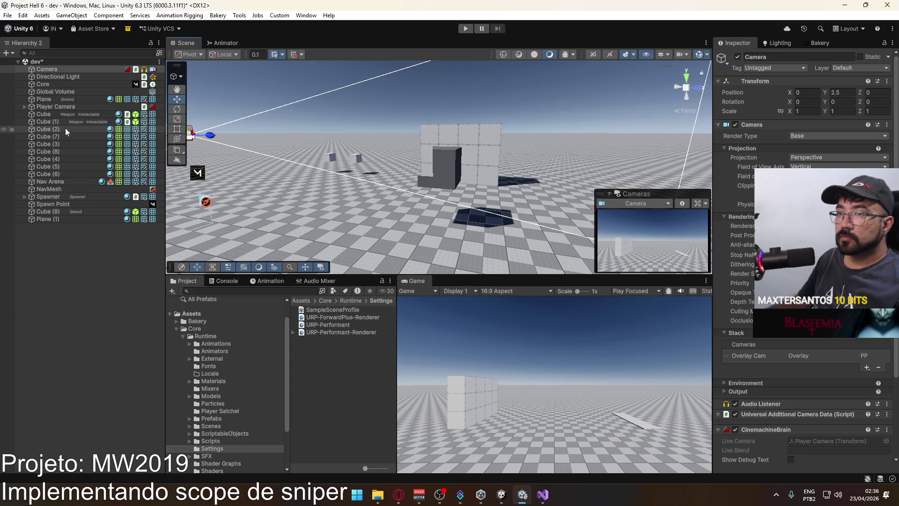
left_click(49, 69)
left_click(42, 15)
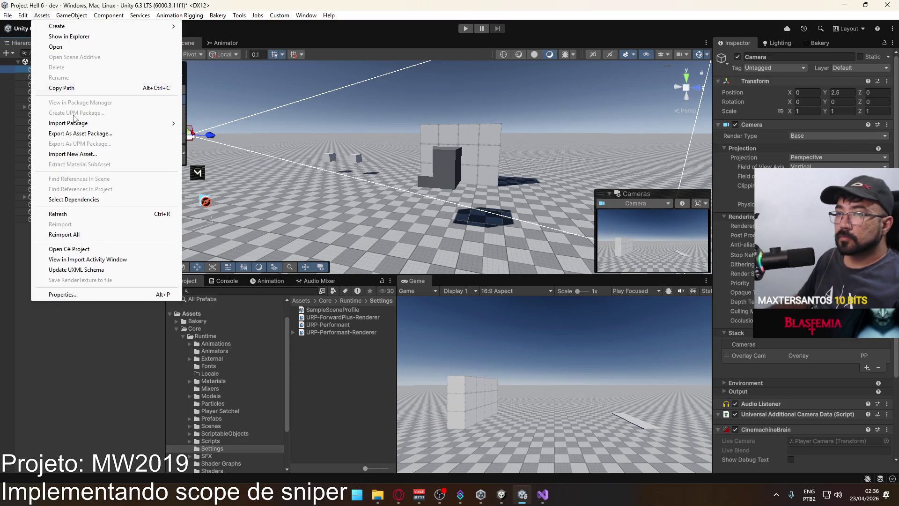
mouse_move(72, 15)
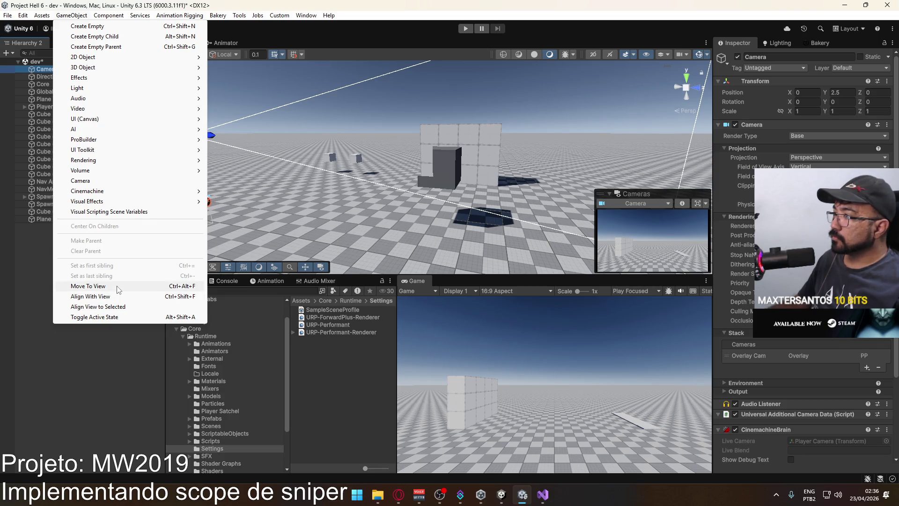
key("Escape")
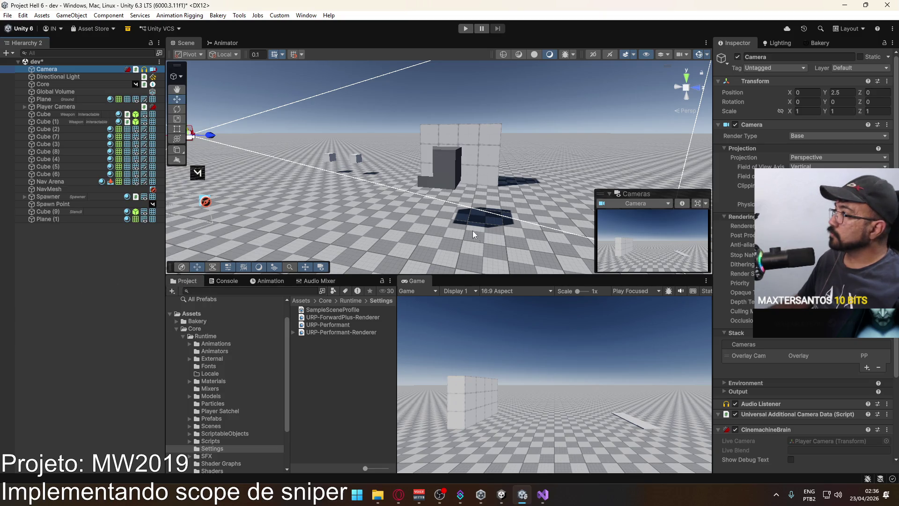
key("f")
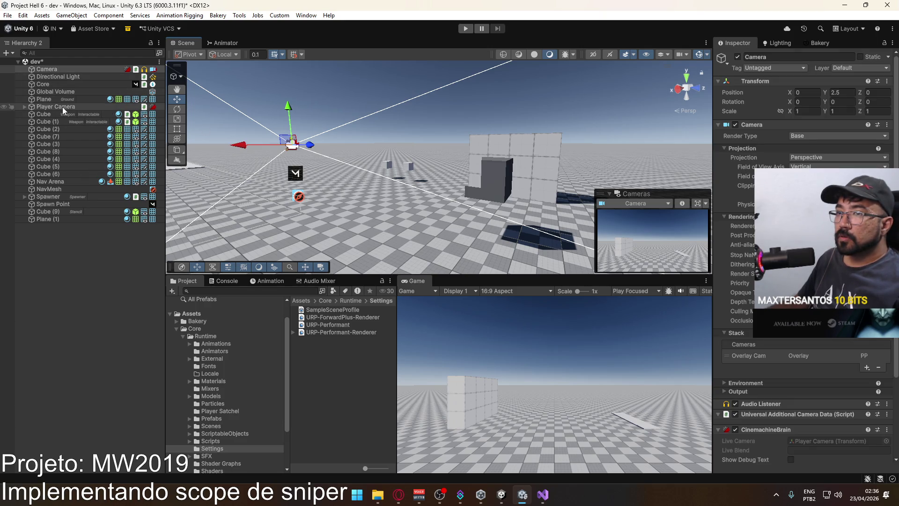
left_click(47, 106)
key("f")
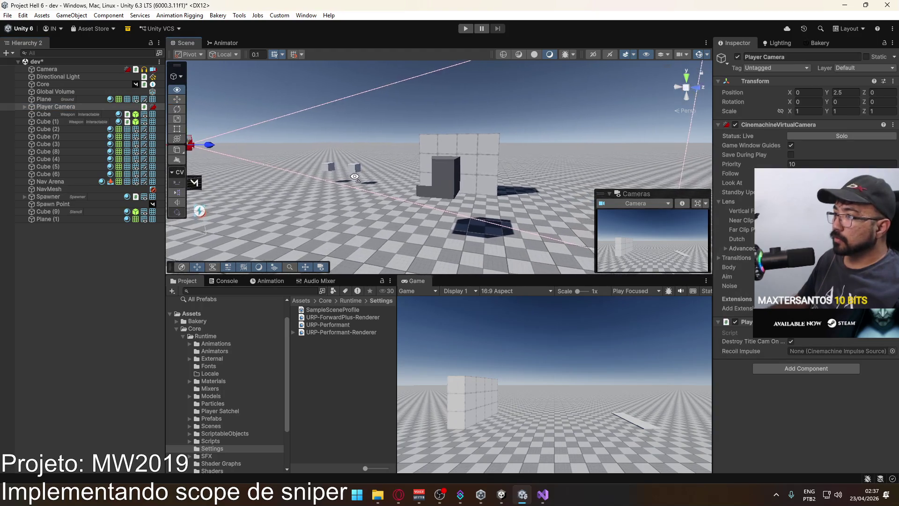
left_click(125, 19)
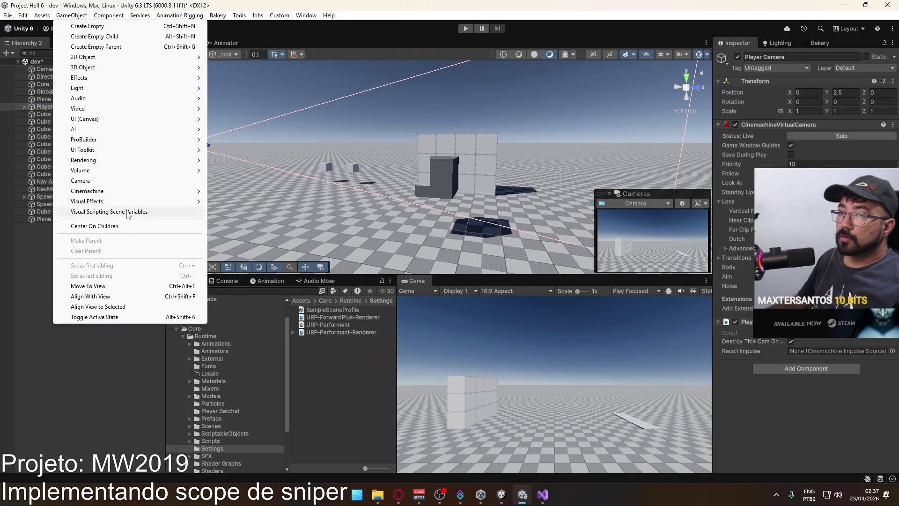
left_click(138, 297)
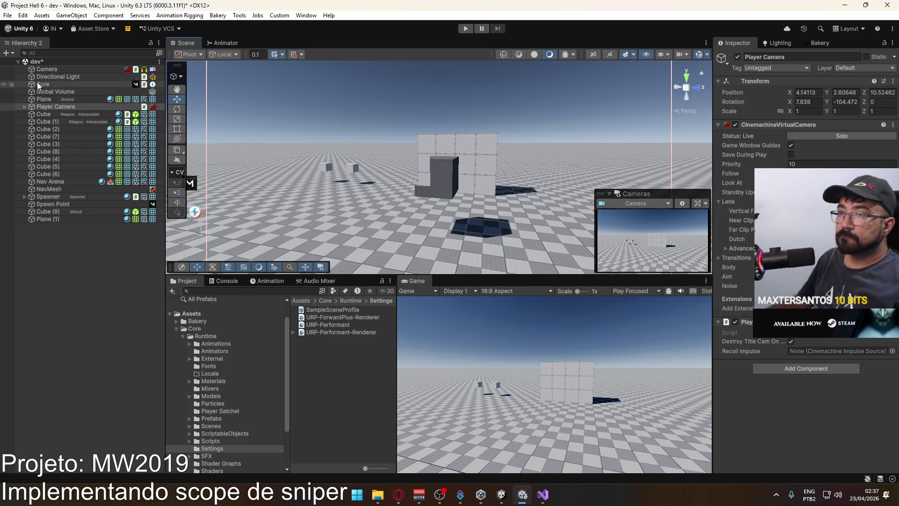
left_click(55, 69)
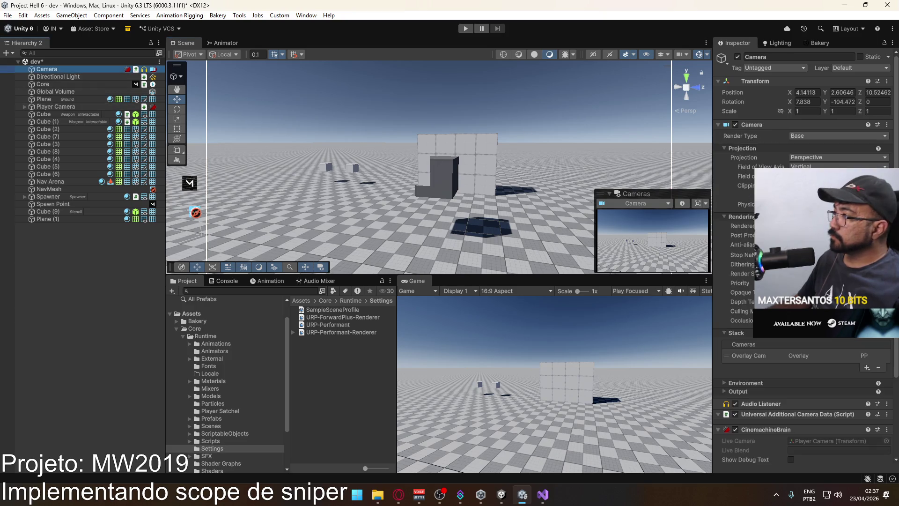
Step: Tick the Stencil layer in the Camera's Culling Mask so the dark cube renders
left_click(839, 311)
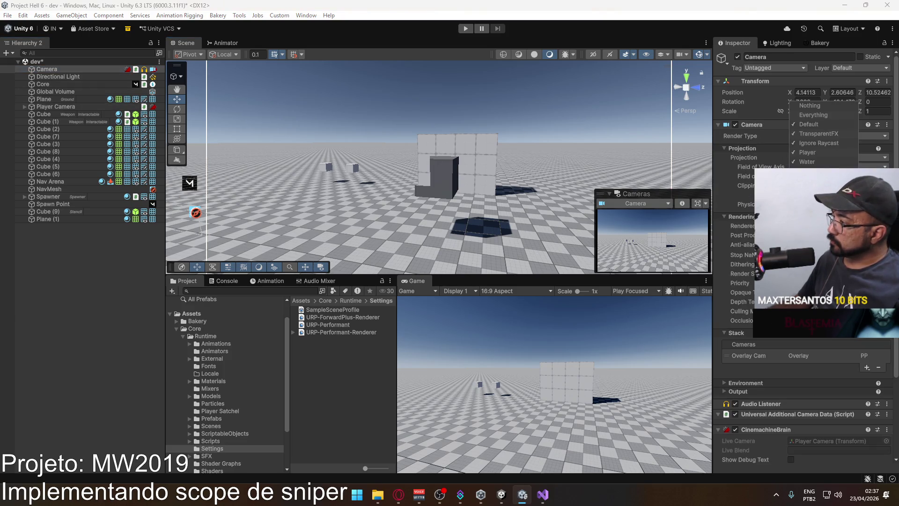
left_click(815, 190)
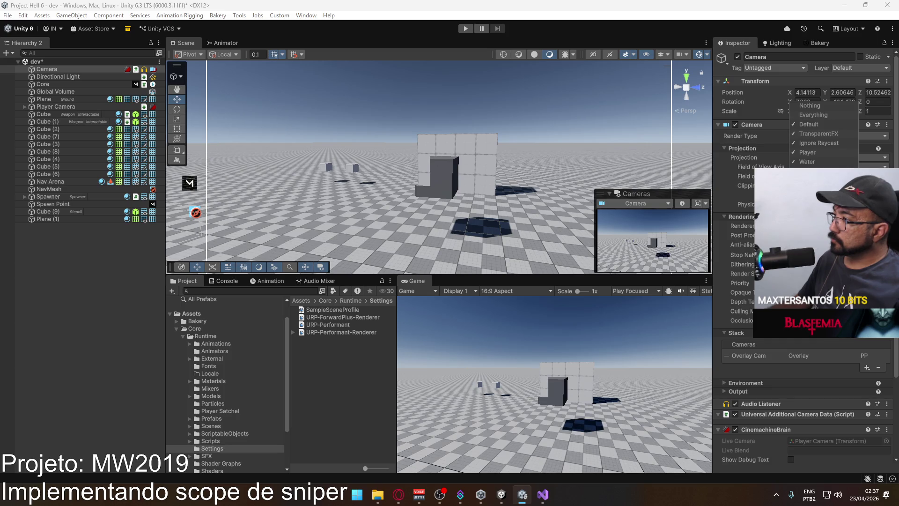
left_click(516, 192)
mouse_move(516, 192)
left_mouse_down()
mouse_move(506, 198)
mouse_move(535, 203)
mouse_move(384, 154)
left_mouse_up()
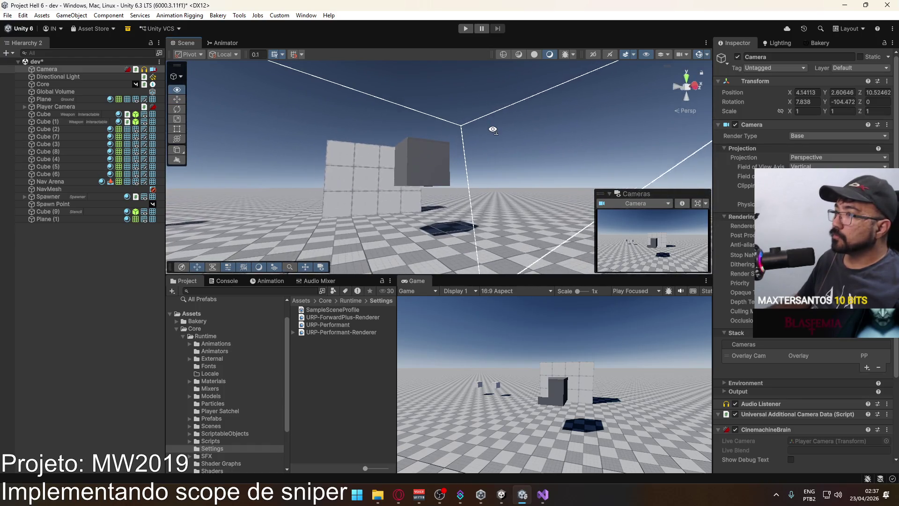
Step: Orbit around Cube (9) and lower Plane (1) to Y 1.411
left_click(62, 212)
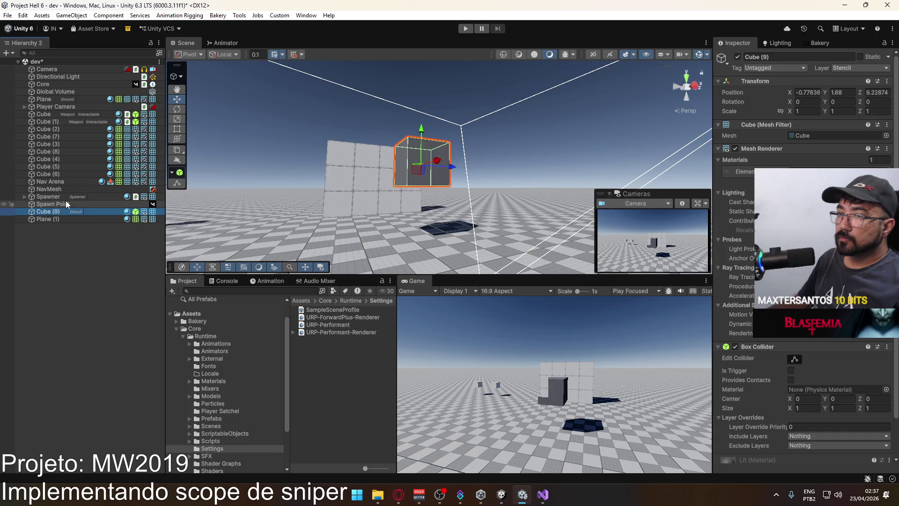
mouse_move(372, 187)
left_mouse_down()
mouse_move(436, 279)
mouse_move(328, 235)
mouse_move(211, 210)
mouse_move(78, 204)
left_mouse_up()
left_click(54, 220)
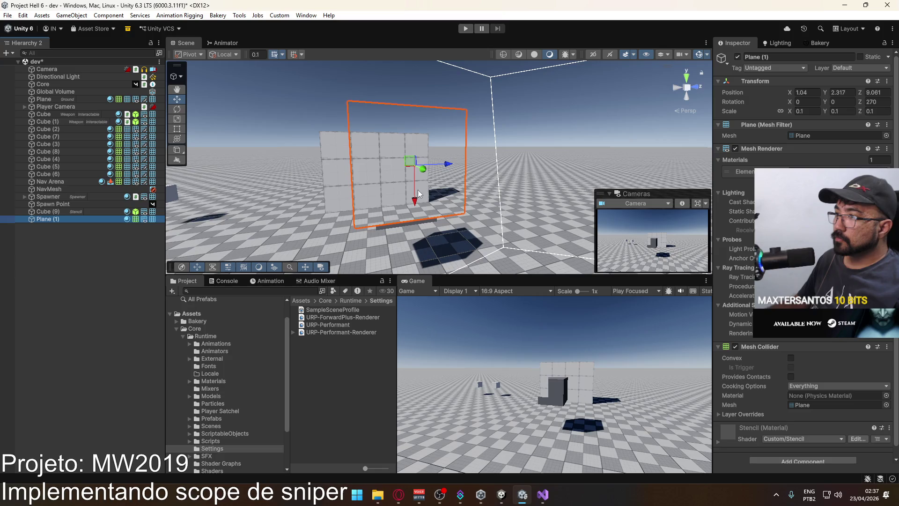
left_click_drag(418, 190, 430, 291)
left_click(49, 230)
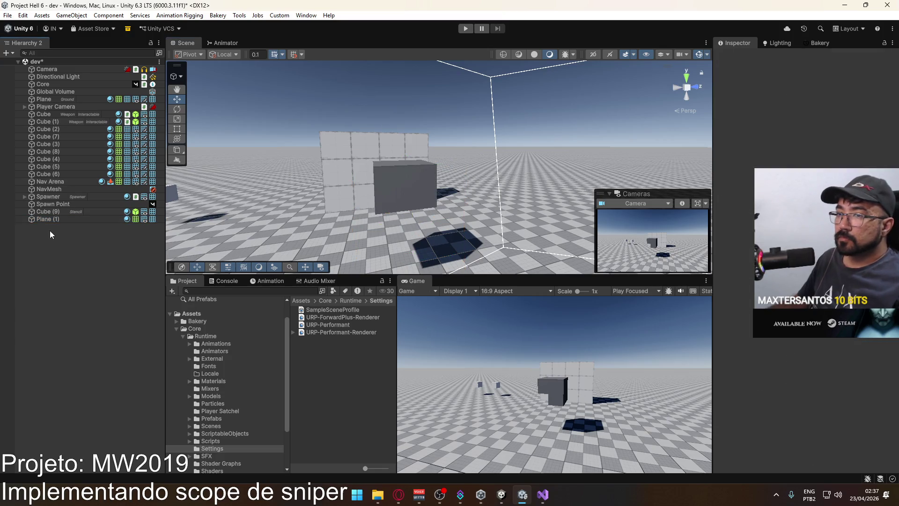
Step: Add Cube (10) in front of the wall and assign it the Stencil material
right_click(52, 224)
mouse_move(117, 332)
left_click(226, 334)
mouse_move(453, 175)
left_mouse_down()
mouse_move(560, 206)
mouse_move(422, 248)
mouse_move(438, 271)
left_mouse_up()
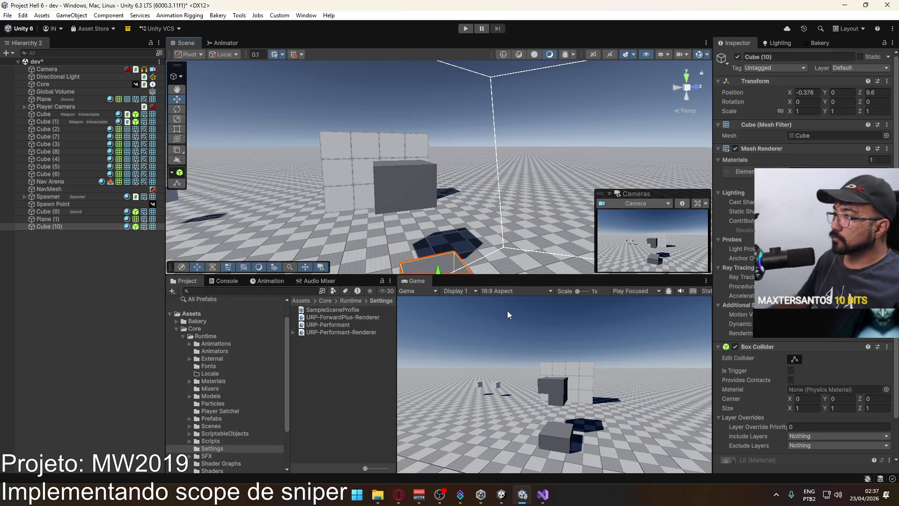
left_click(887, 171)
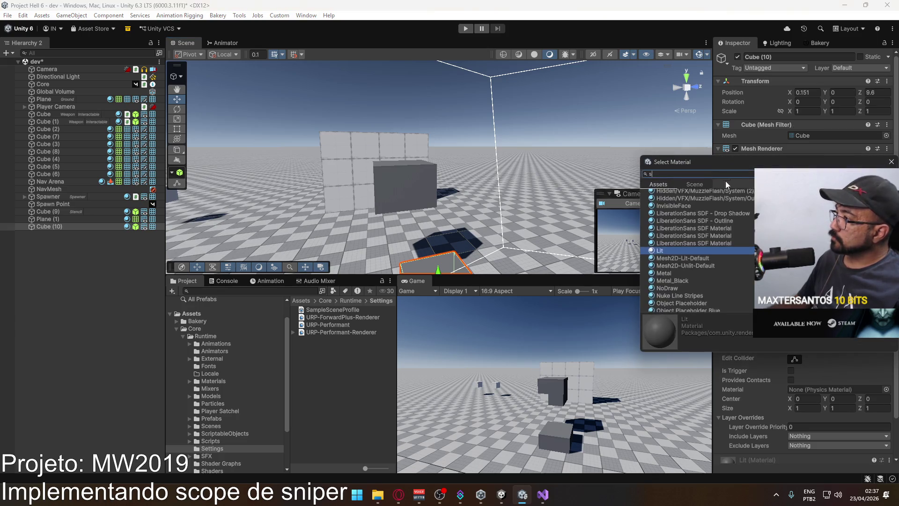
type("ste")
double_click(675, 257)
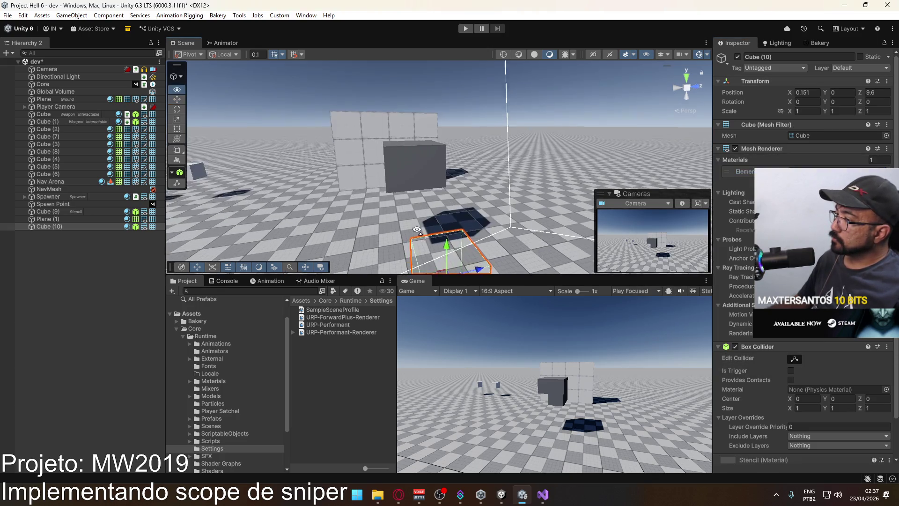
mouse_move(441, 220)
left_mouse_down()
mouse_move(441, 139)
mouse_move(434, 155)
mouse_move(414, 150)
mouse_move(420, 154)
left_mouse_up()
key("f")
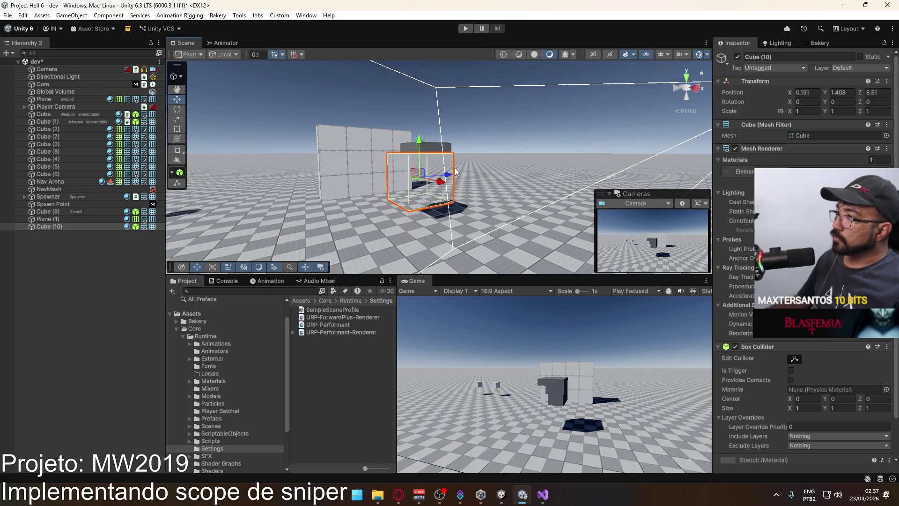
left_click(83, 221)
Step: Delete Plane (1), reselect Cube (10), and switch to the Unity 2022.3 Project Hell editor
key("Delete")
left_click(463, 176)
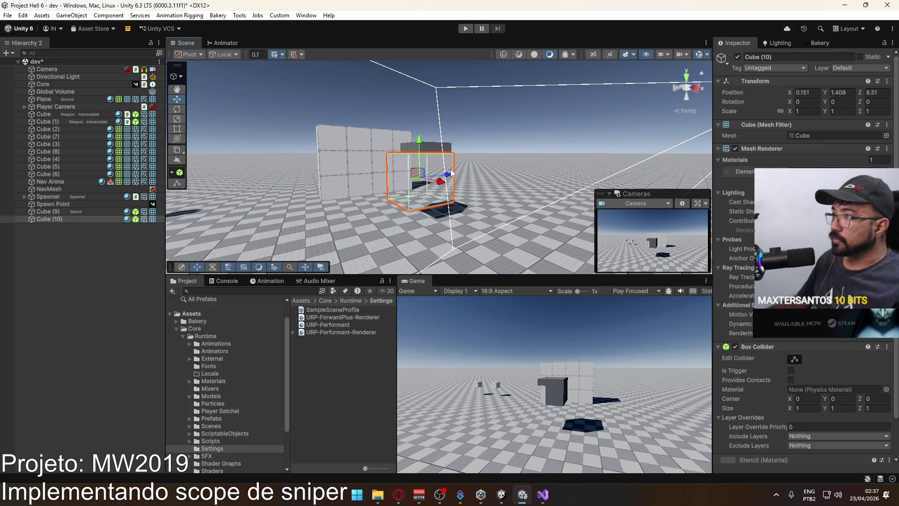
mouse_move(501, 494)
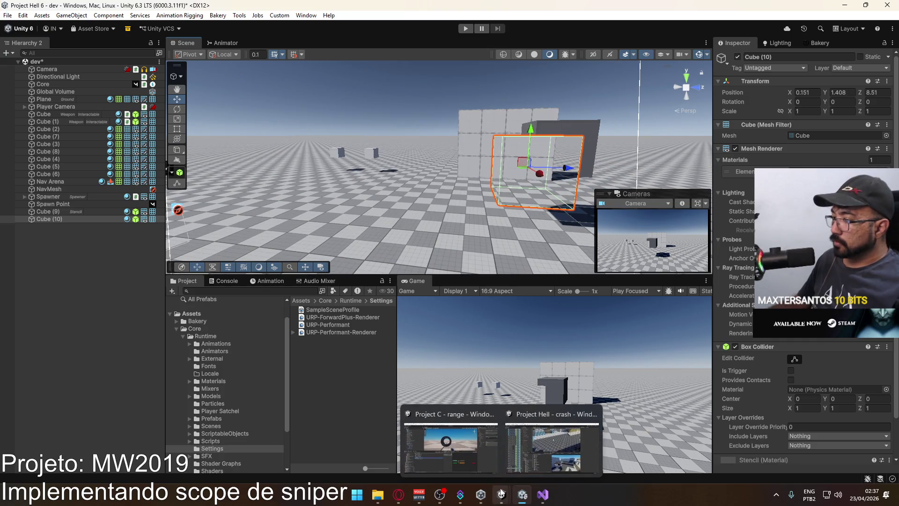
mouse_move(471, 456)
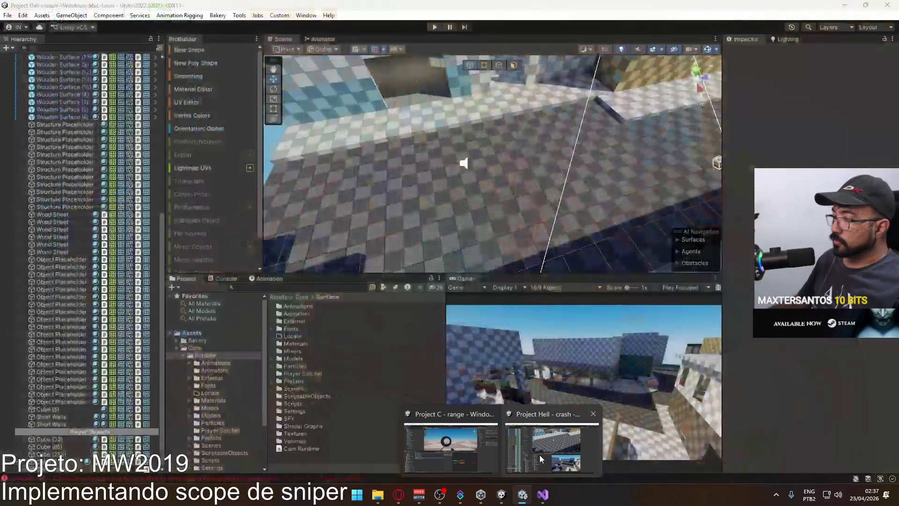
left_click(540, 455)
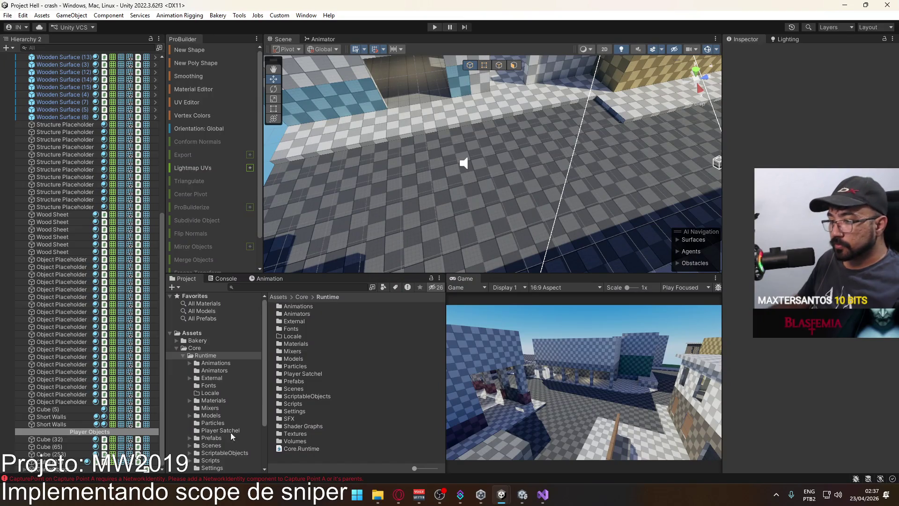
Step: Compare URP-Performant-Renderer with URP-ForwardPlus-Renderer in Runtime/Settings, then close the Unity 2022.3 project
scroll(231, 434, "down", 3)
left_click(232, 414)
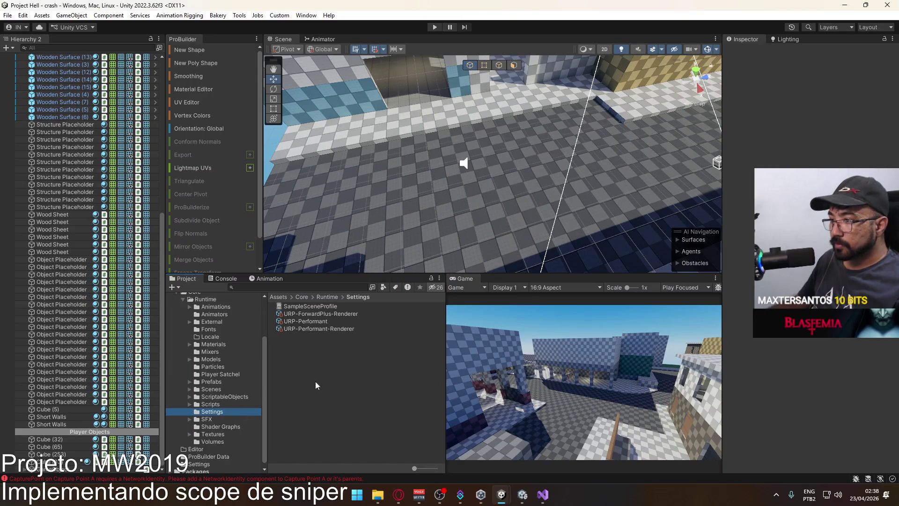
left_click(332, 329)
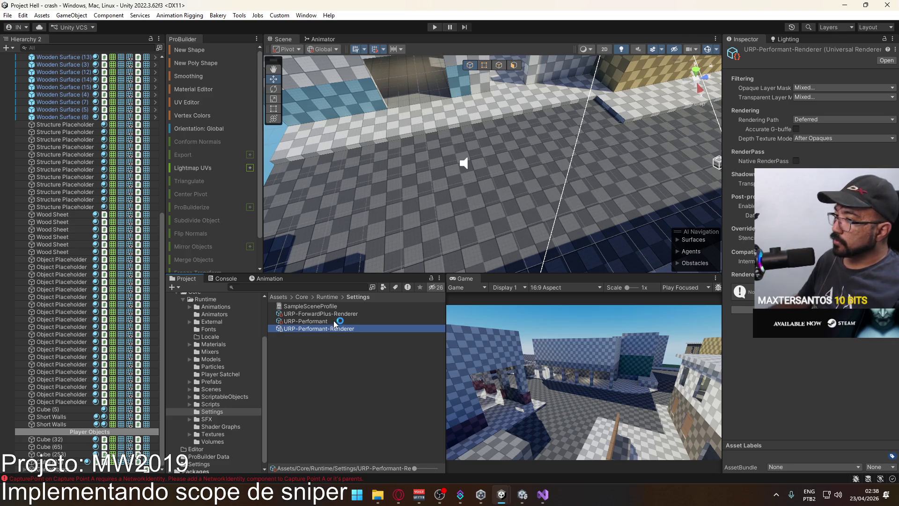
left_click(353, 314)
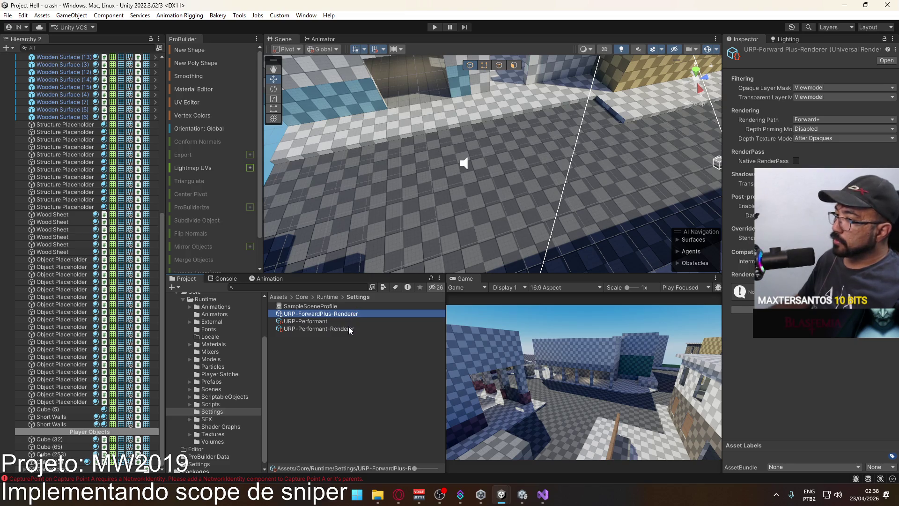
left_click(347, 330)
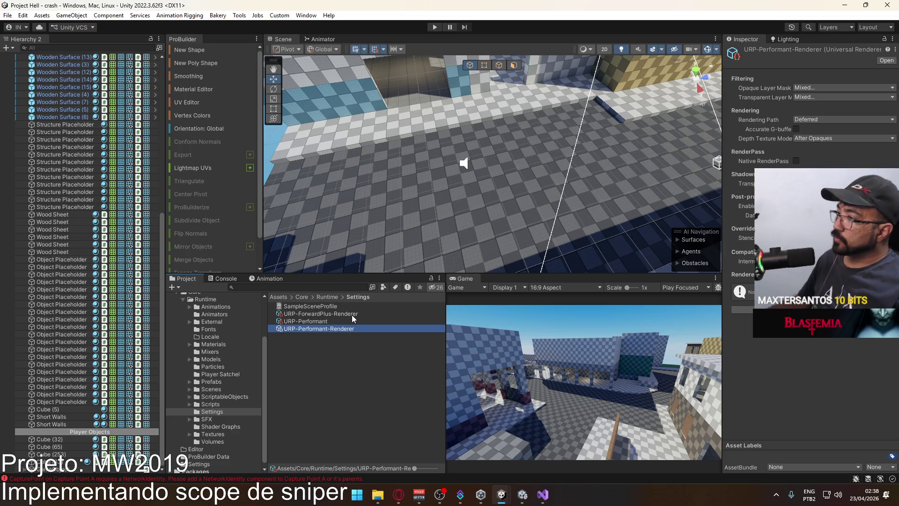
left_click(352, 315)
left_click(345, 327)
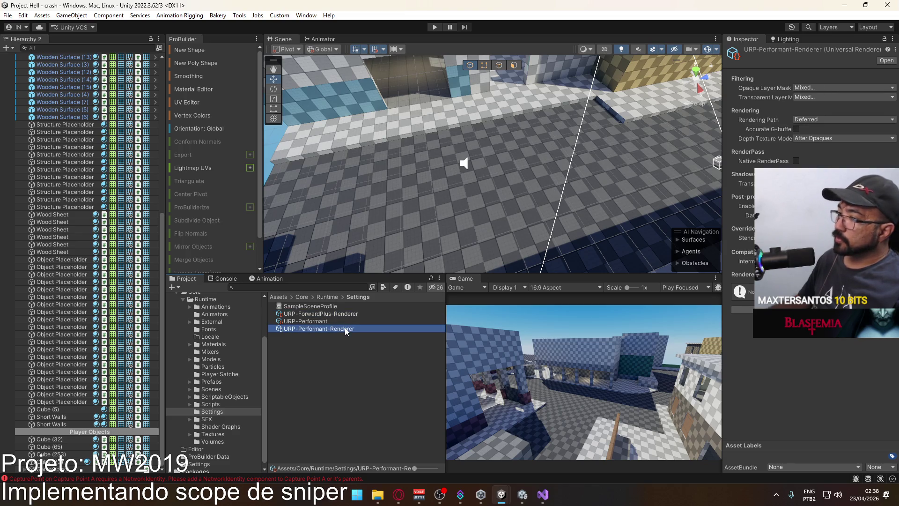
left_click(889, 7)
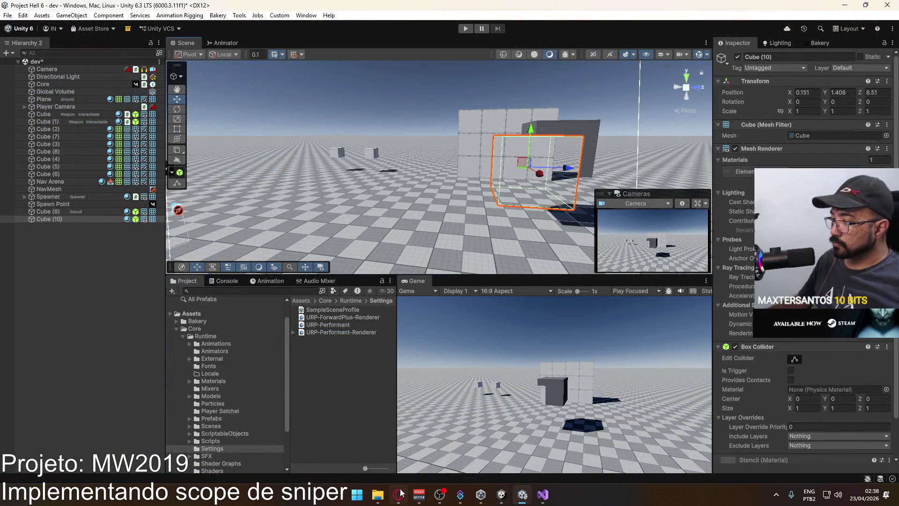
left_click(398, 494)
Step: Search Google for 'deferred+' in a new browser tab
left_click(823, 13)
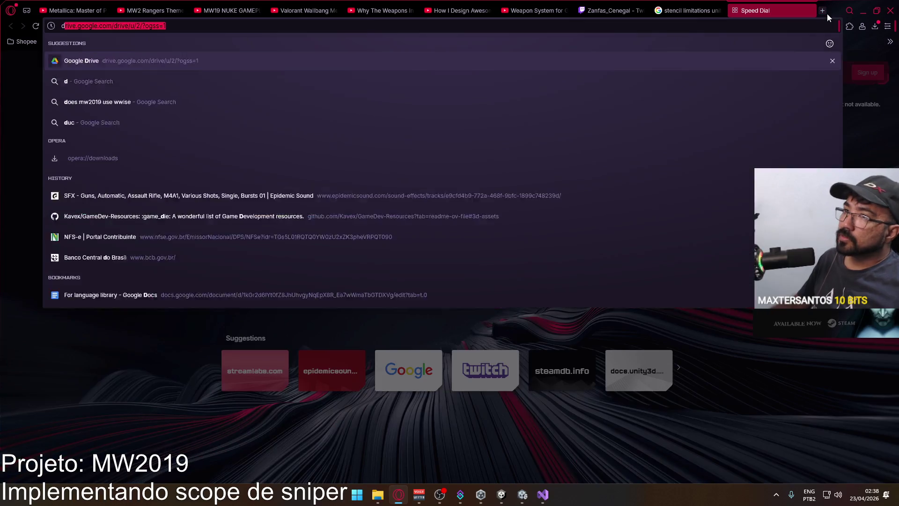
type("deferred+")
key("Return")
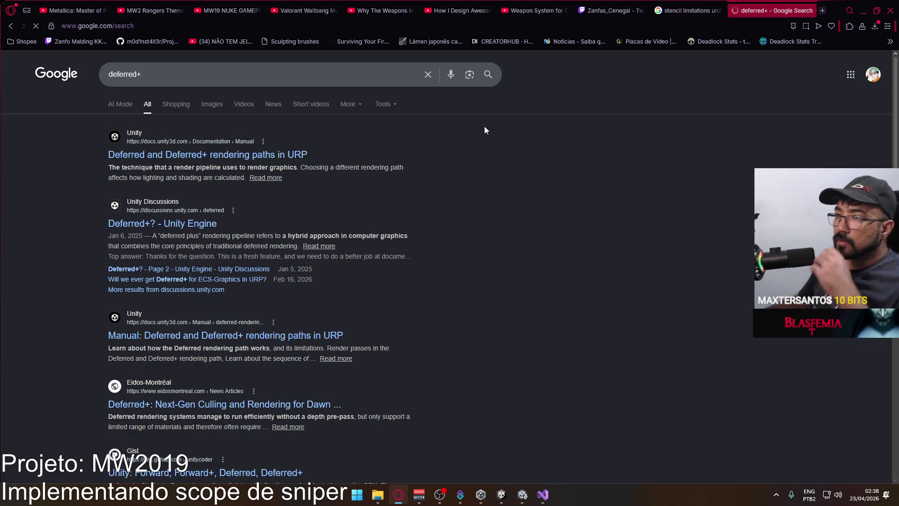
Step: Read Unity's docs page on the Deferred+ rendering path, check which versions have it, and return to the results
left_click(256, 156)
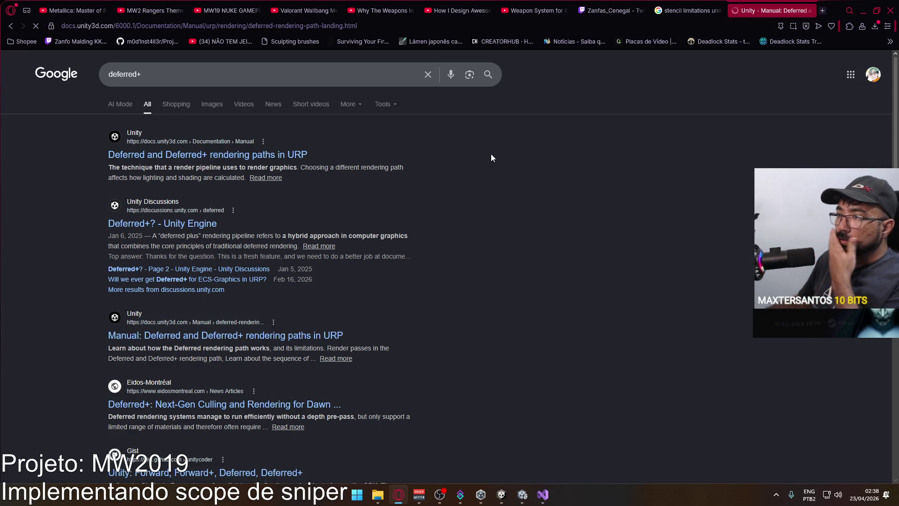
scroll(523, 244, "down", 3)
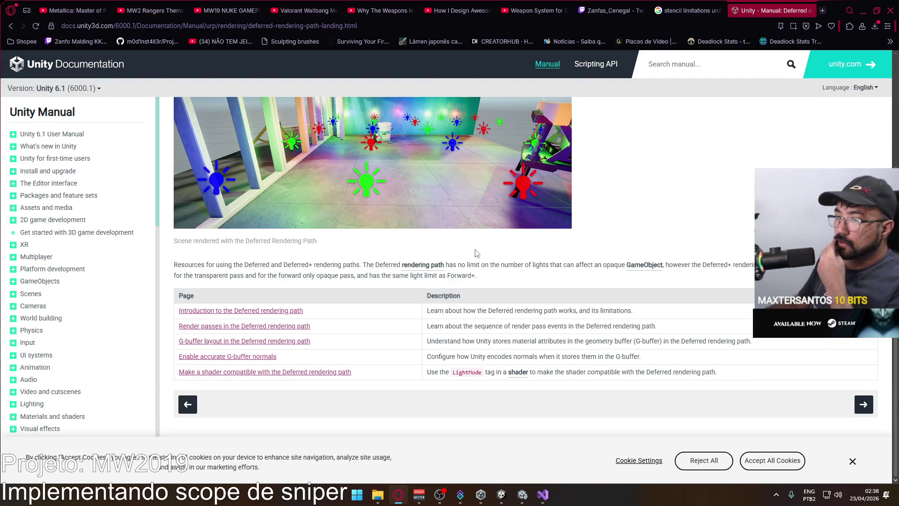
scroll(476, 253, "up", 3)
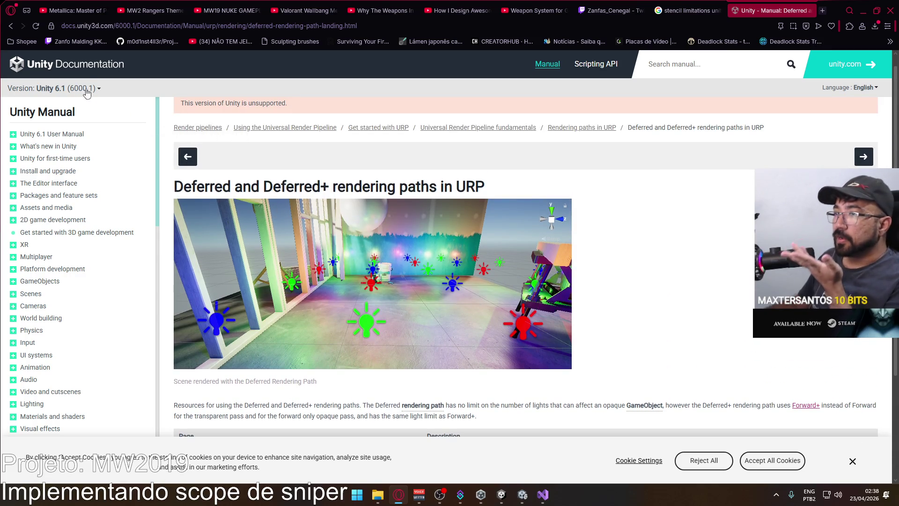
scroll(291, 187, "up", 1)
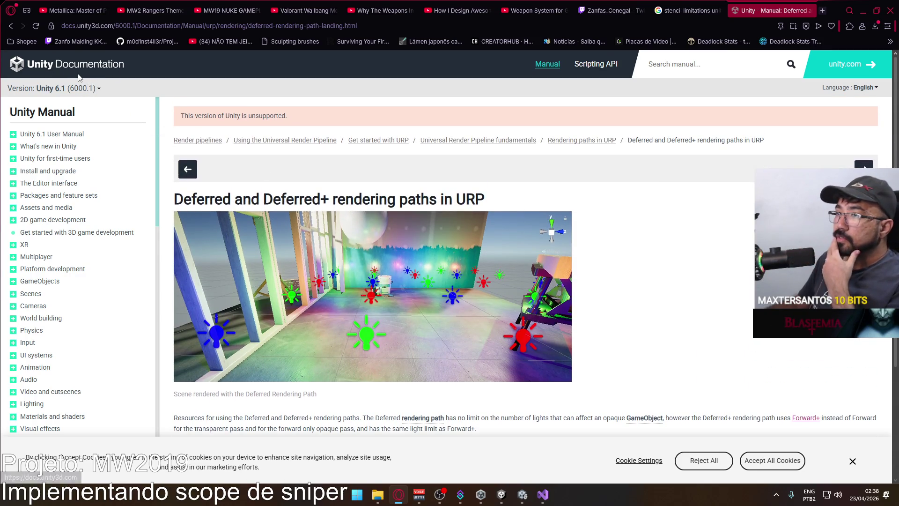
left_click(70, 89)
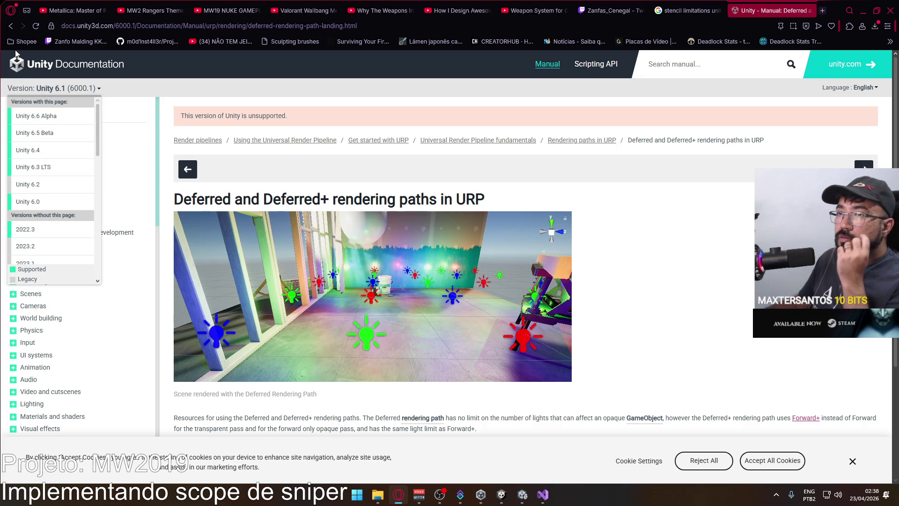
left_click(11, 26)
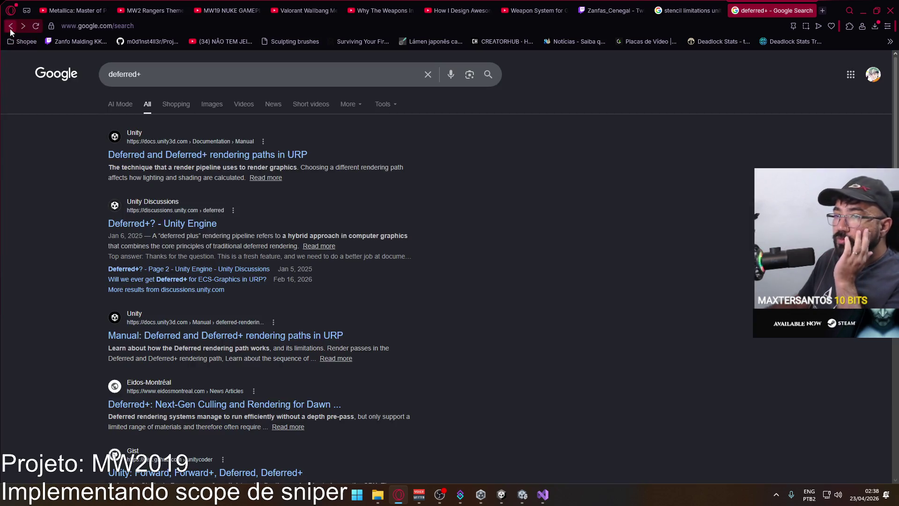
Step: After glancing at the Unity editor, search Google for 'deferred vs deferred' and browse the results
left_click(520, 498)
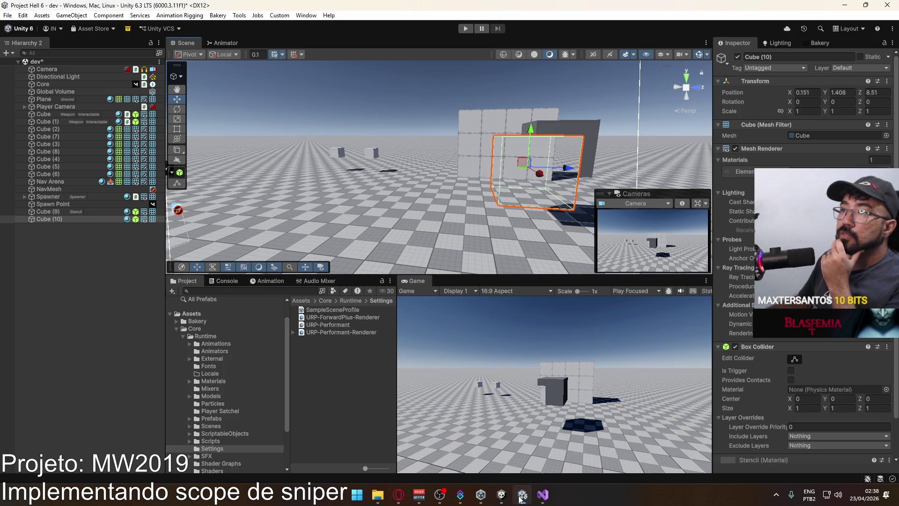
left_click(400, 494)
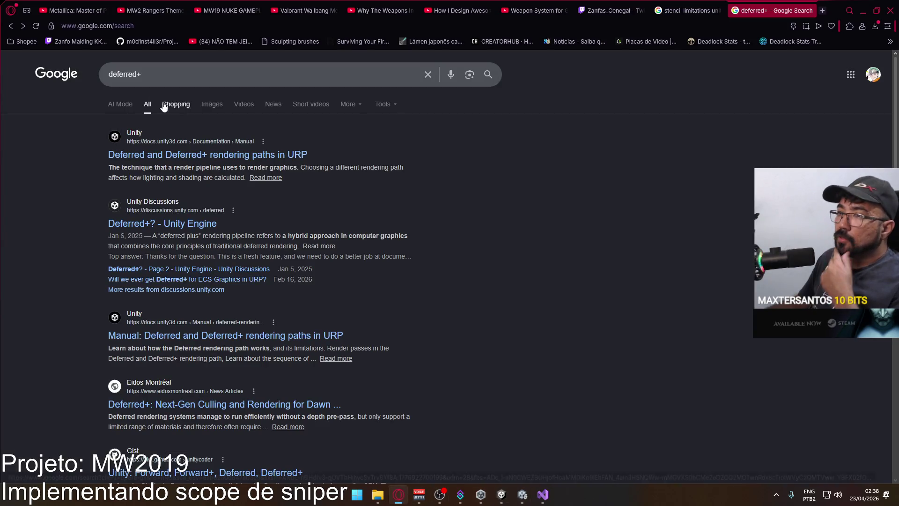
left_click(143, 74)
type("vs def")
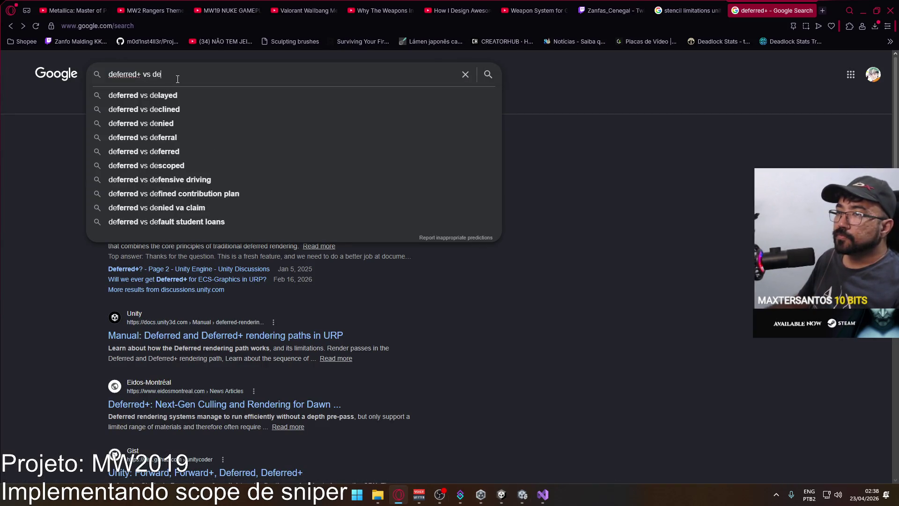
left_click(181, 109)
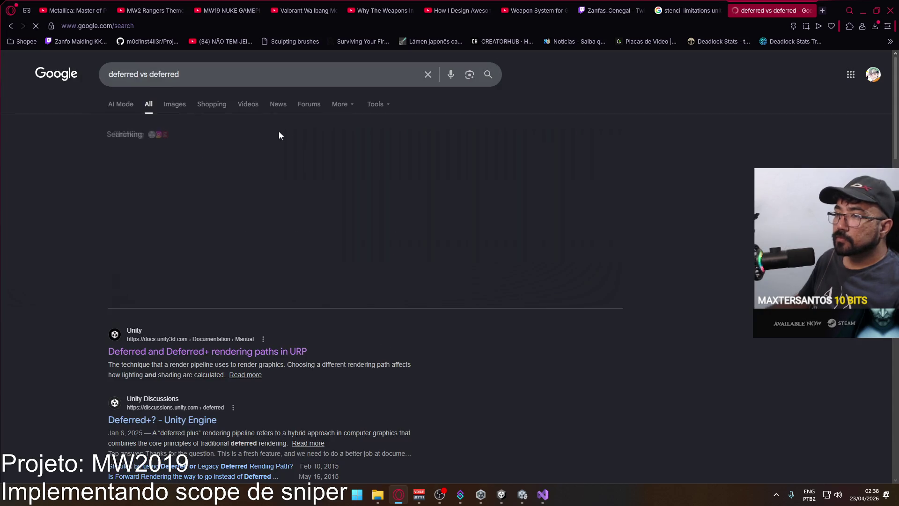
scroll(253, 187, "down", 5)
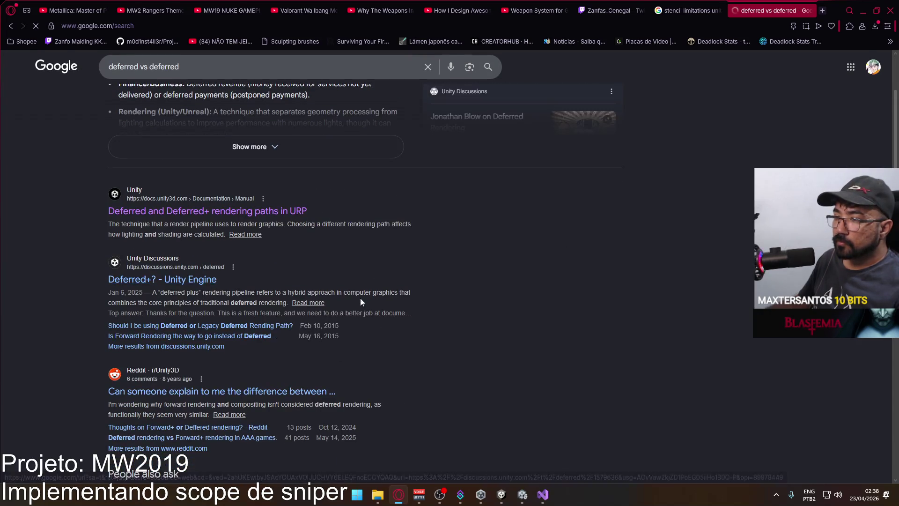
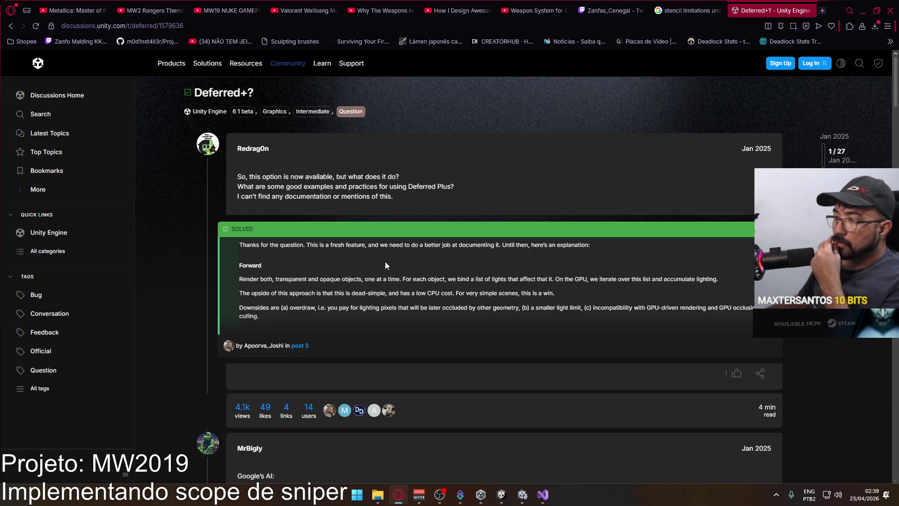
Step: Open the staff member's full answer (post 3) in the 'Deferred+?' thread and read the rendering path explanations
scroll(378, 296, "down", 3)
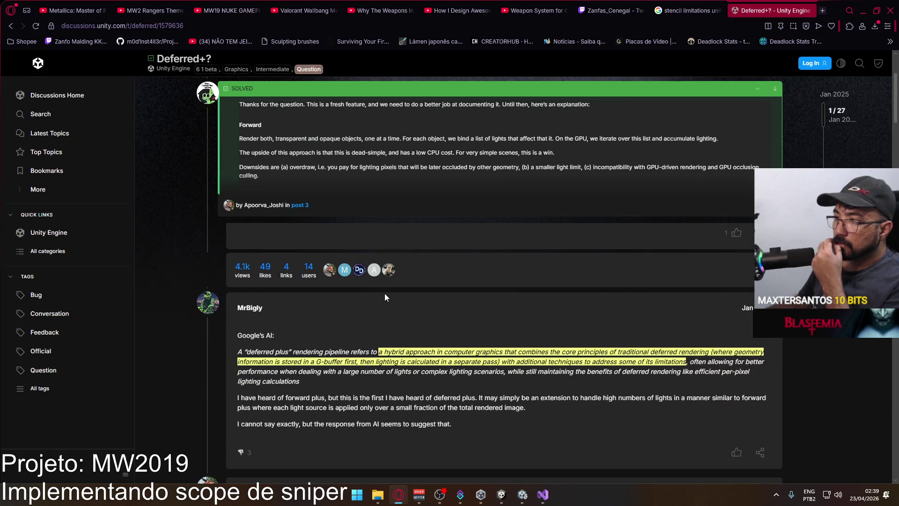
scroll(379, 283, "up", 2)
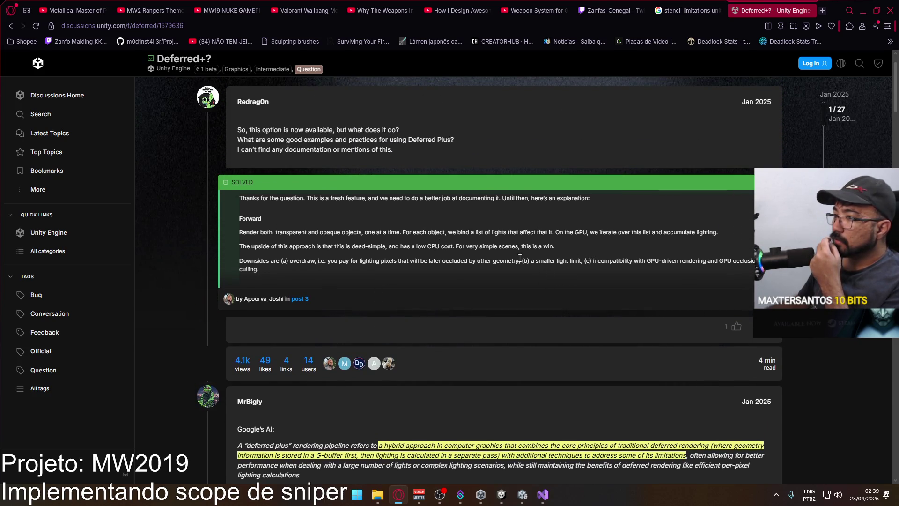
left_click(687, 226)
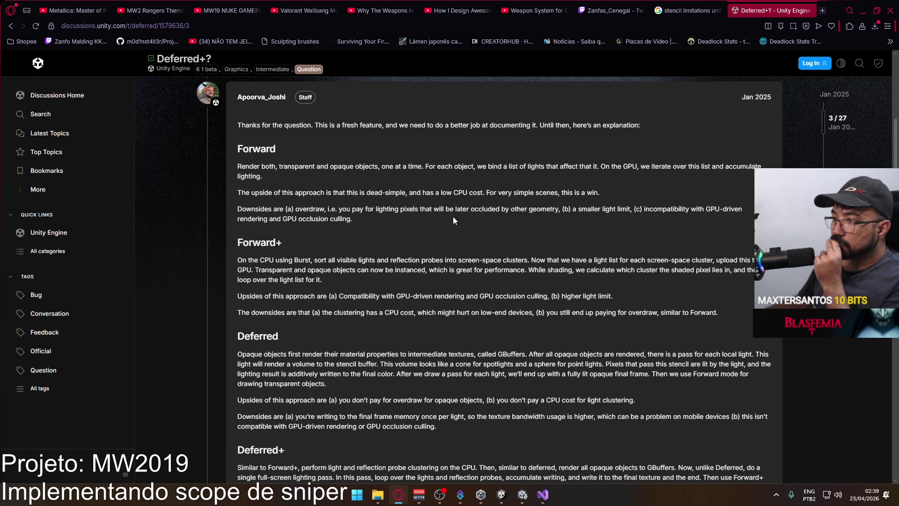
scroll(453, 220, "down", 1)
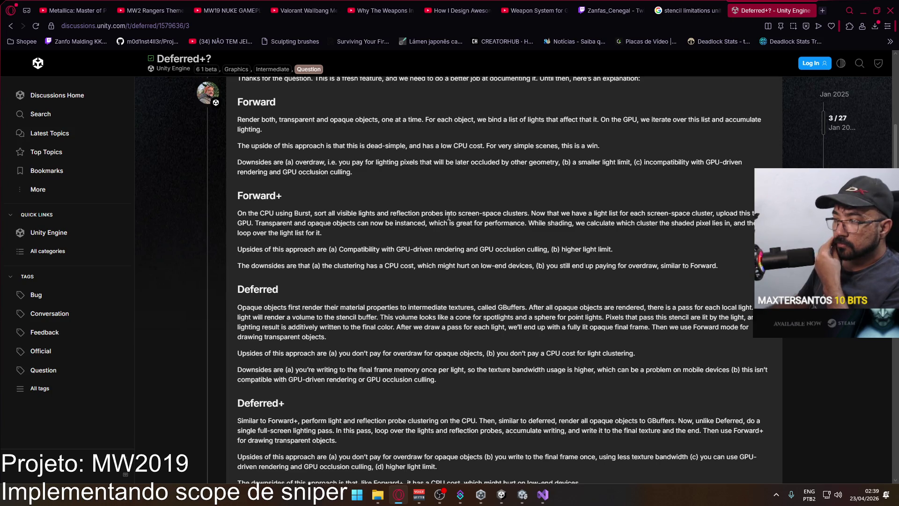
scroll(445, 216, "down", 2)
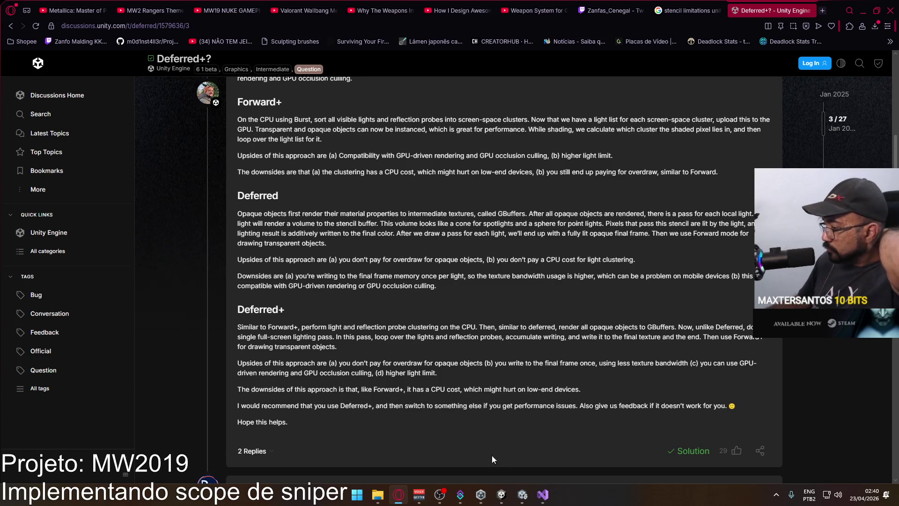
left_click(527, 498)
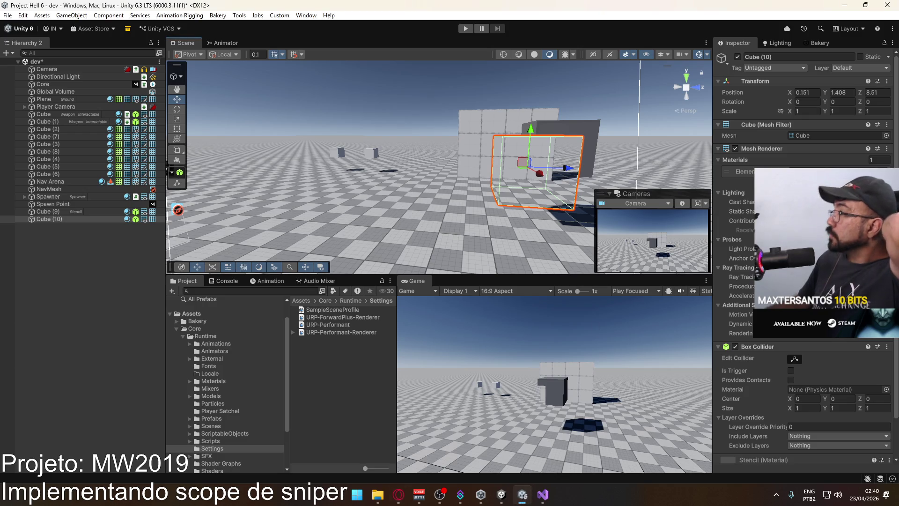
Step: Select URP-Performant-Renderer and switch its Rendering Path to Deferred+
left_click(363, 332)
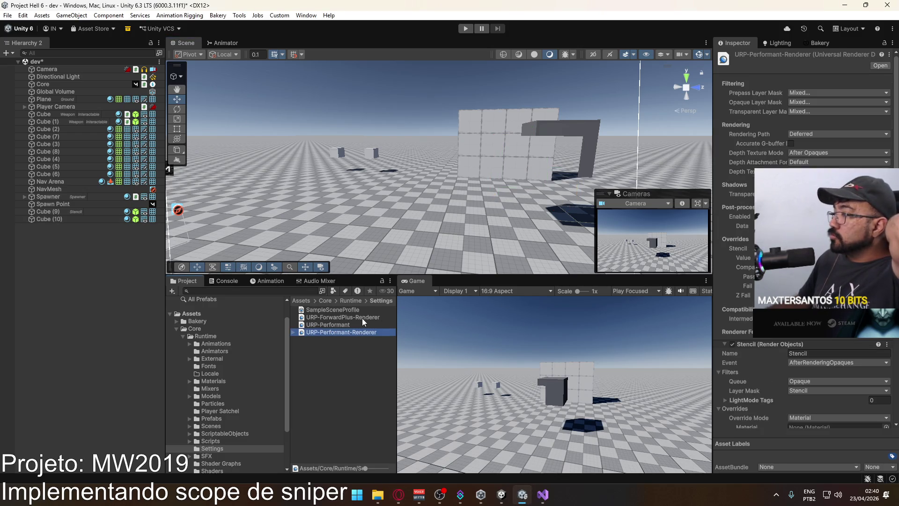
left_click(835, 136)
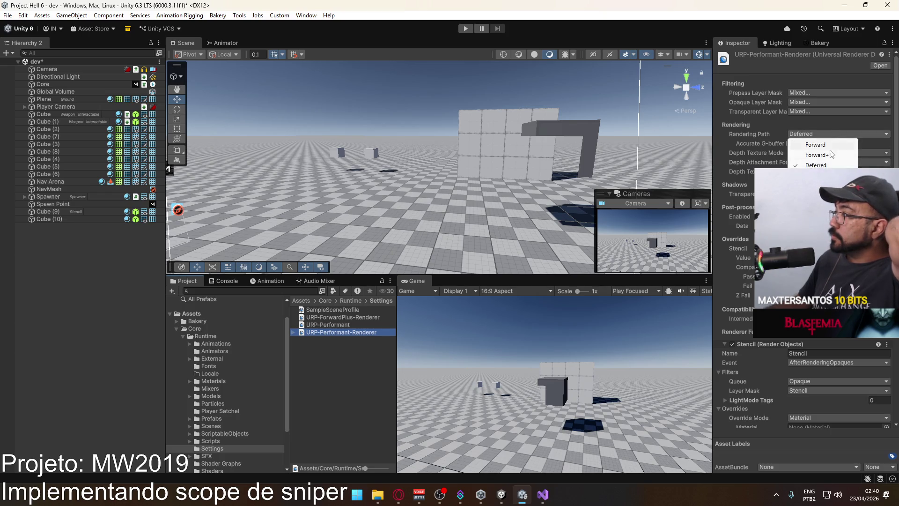
left_click(817, 175)
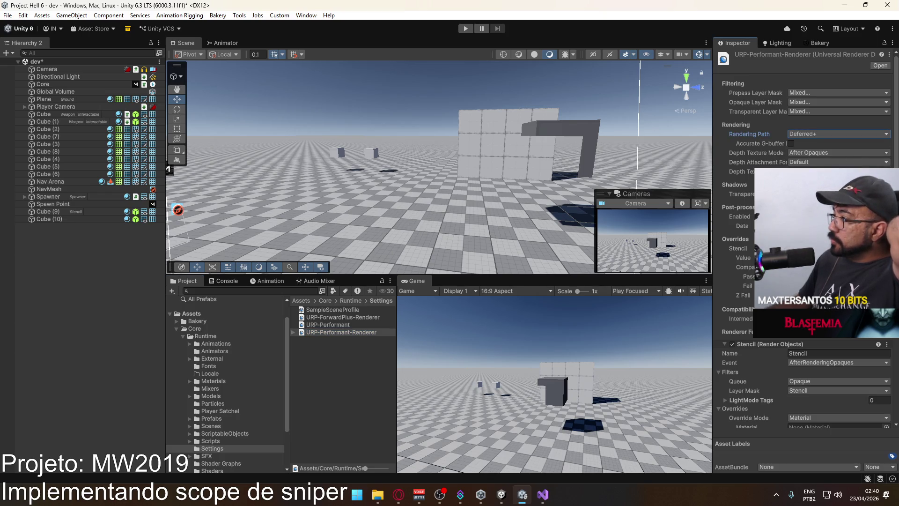
Step: Adjust the renderer's Stencil override, setting the compare function to Not Equal
left_click(791, 248)
left_click(791, 248)
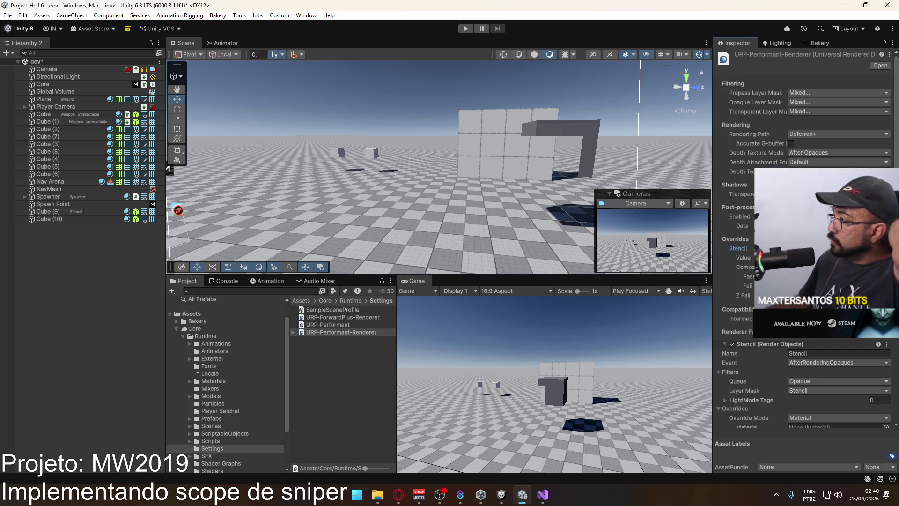
left_click(839, 276)
key("Return")
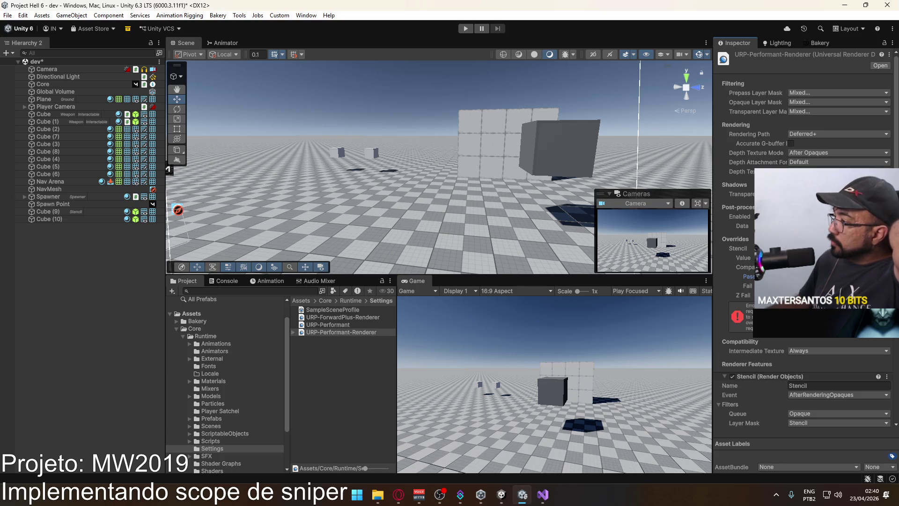
left_click(838, 276)
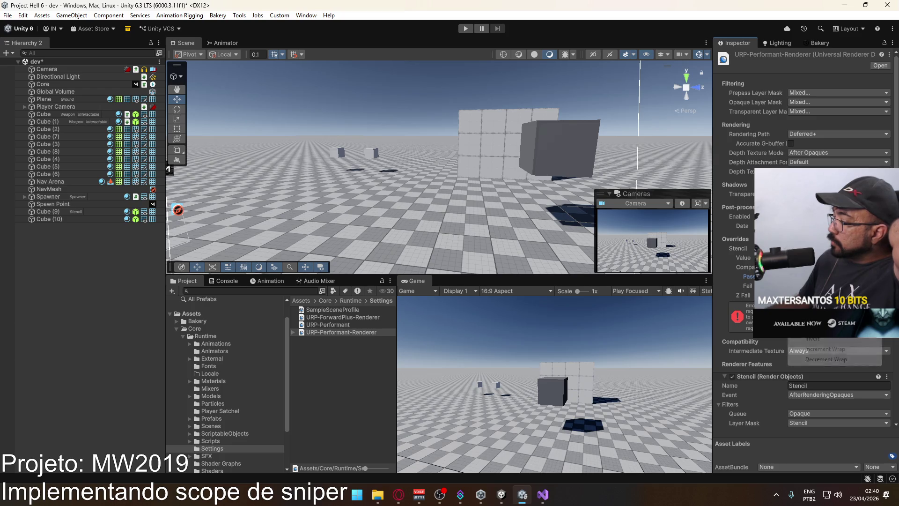
key("Return")
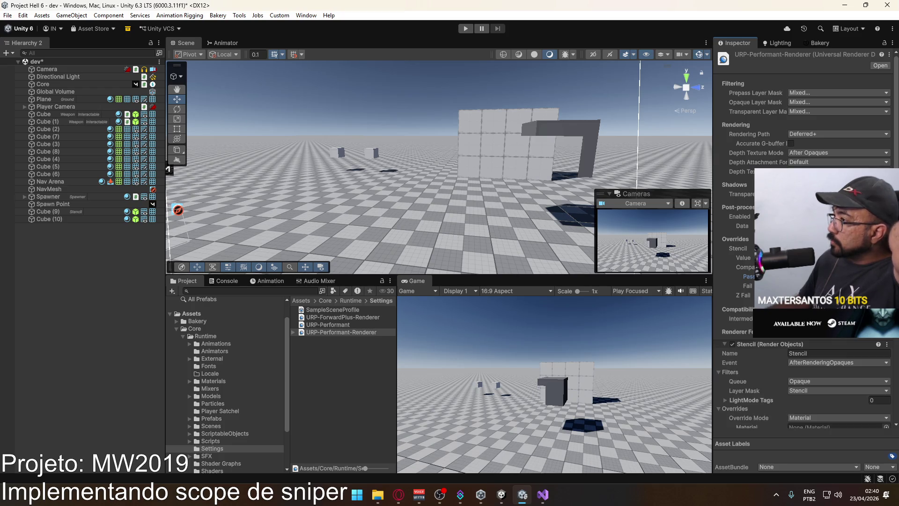
left_click(839, 267)
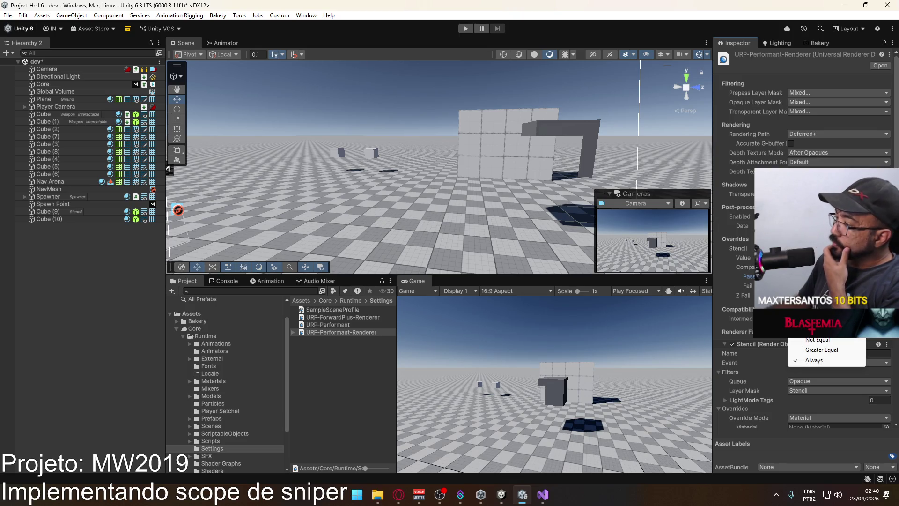
left_click(824, 340)
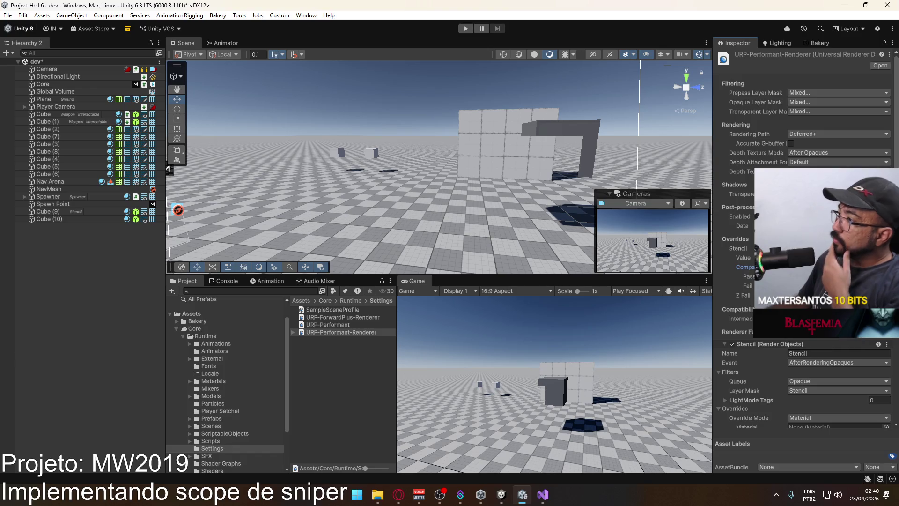
left_click(838, 267)
left_click(814, 367)
scroll(814, 367, "down", 5)
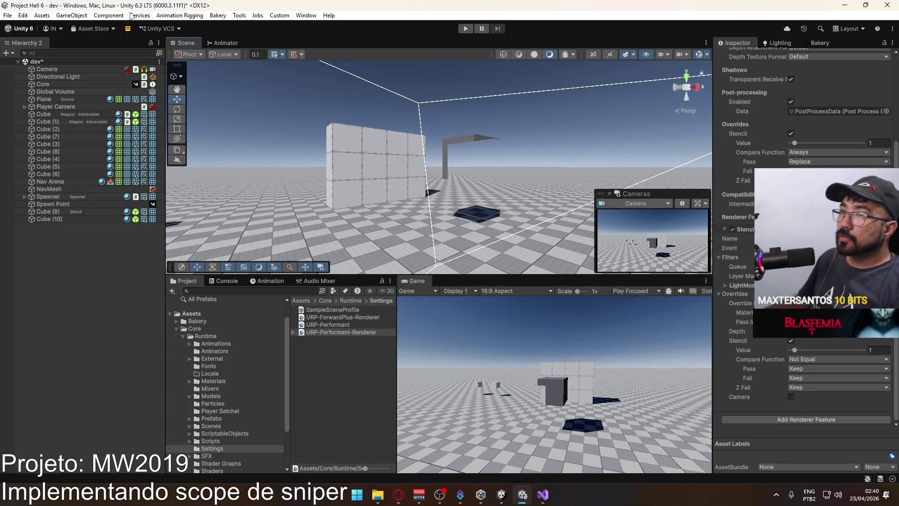
Step: Align the Player Camera with the current scene view angle
left_click(71, 16)
left_click(36, 75)
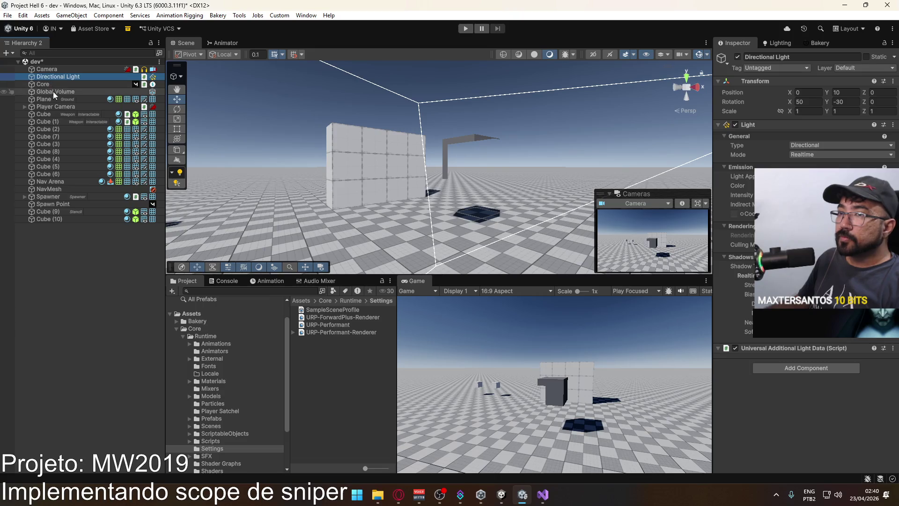
left_click(55, 106)
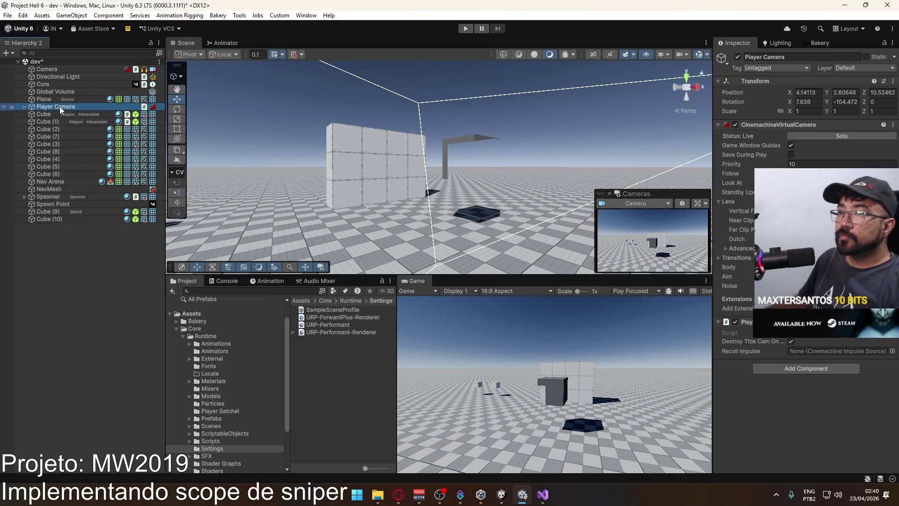
left_click(25, 107)
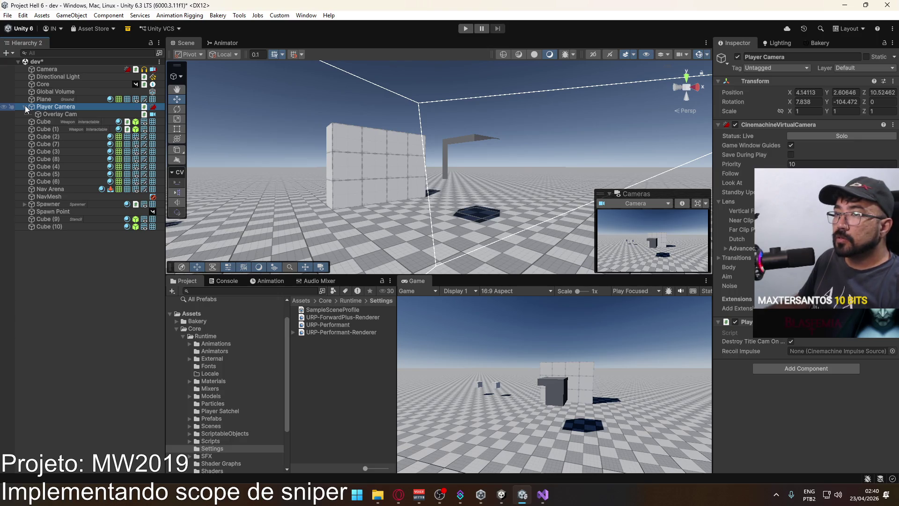
left_click(66, 16)
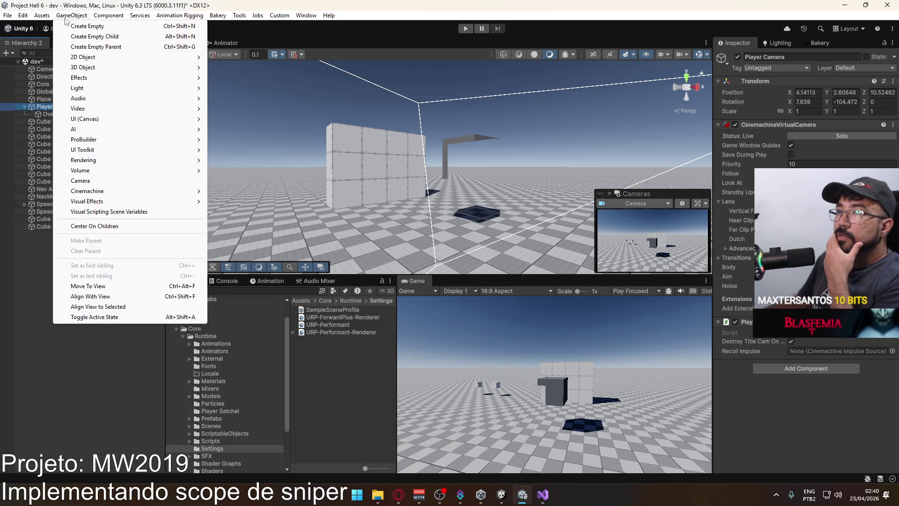
mouse_move(47, 18)
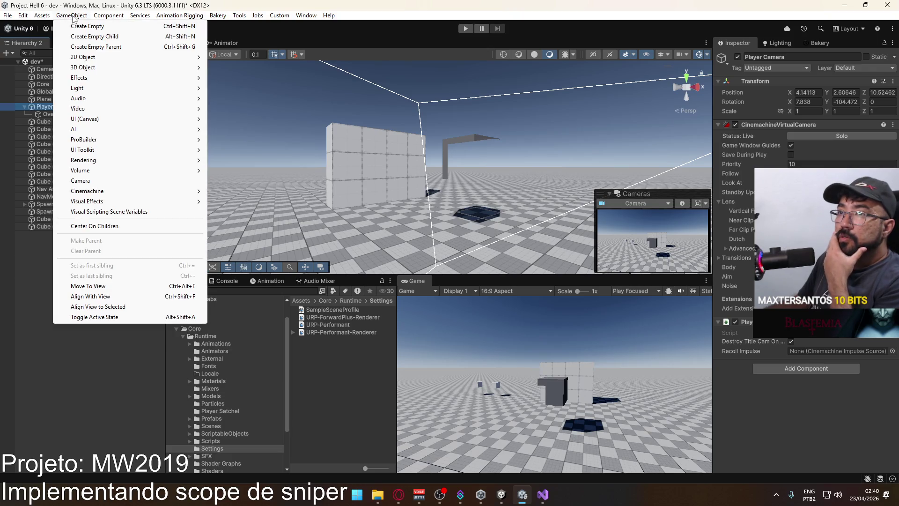
left_click(138, 293)
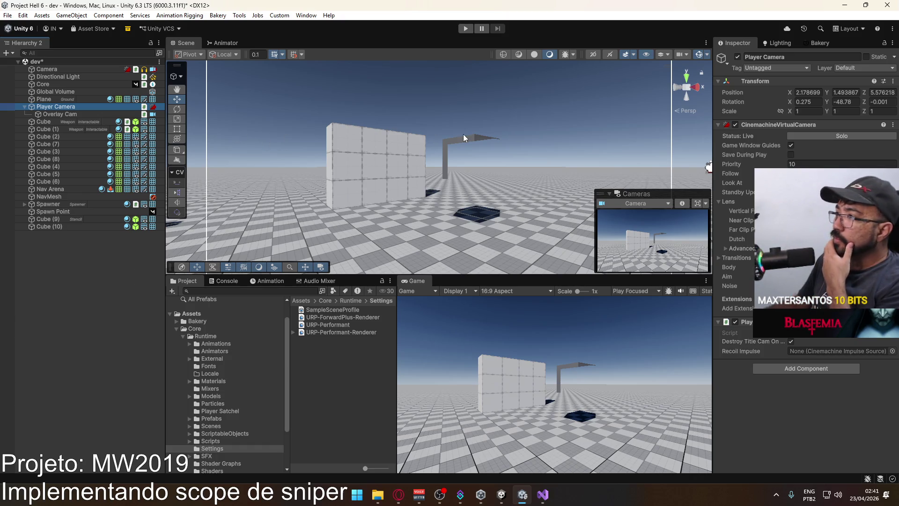
Step: Check the Overlay Cam's settings, previewing through it and then back through the main Camera
left_click(87, 114)
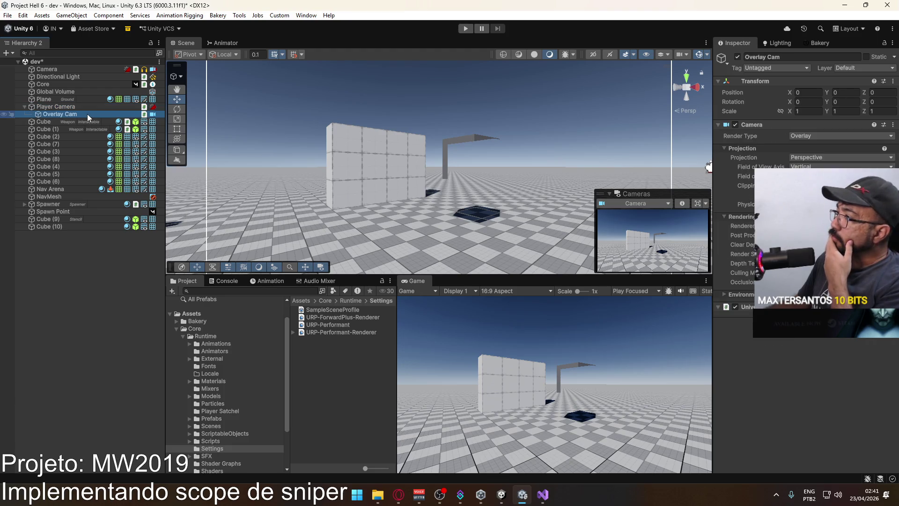
left_click(636, 203)
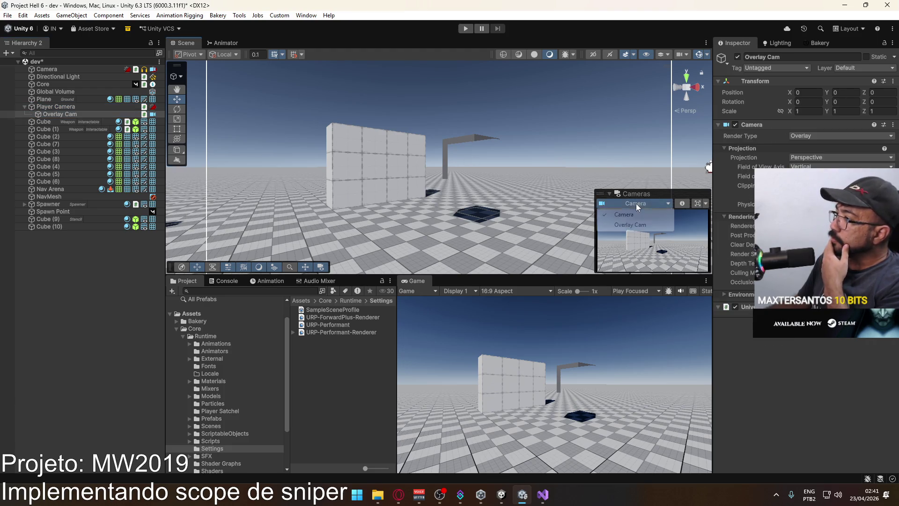
left_click(648, 221)
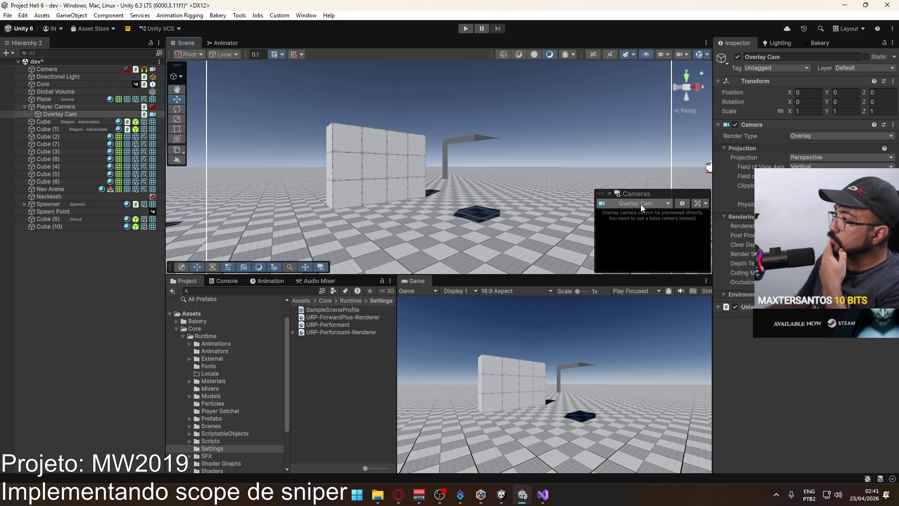
left_click(637, 204)
left_click(639, 216)
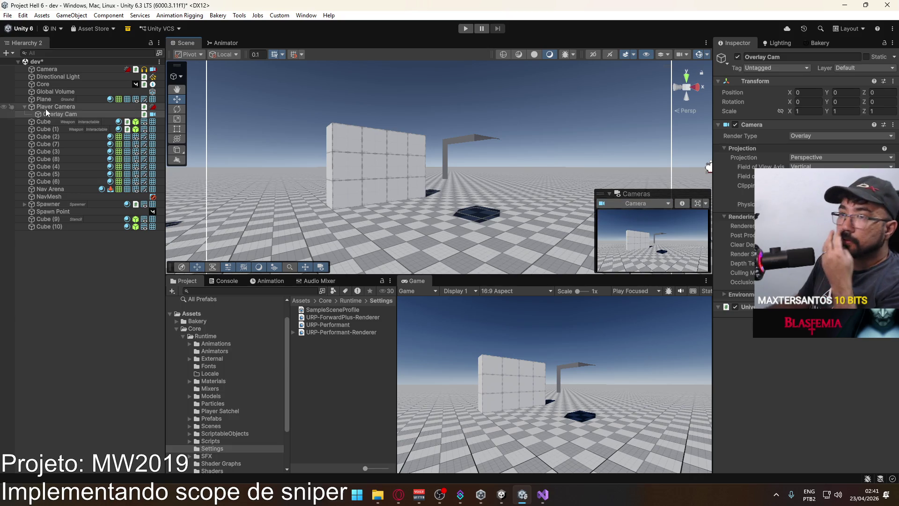
Step: Review the main Camera's stack, frame it in the scene, and save the dev scene
left_click(61, 69)
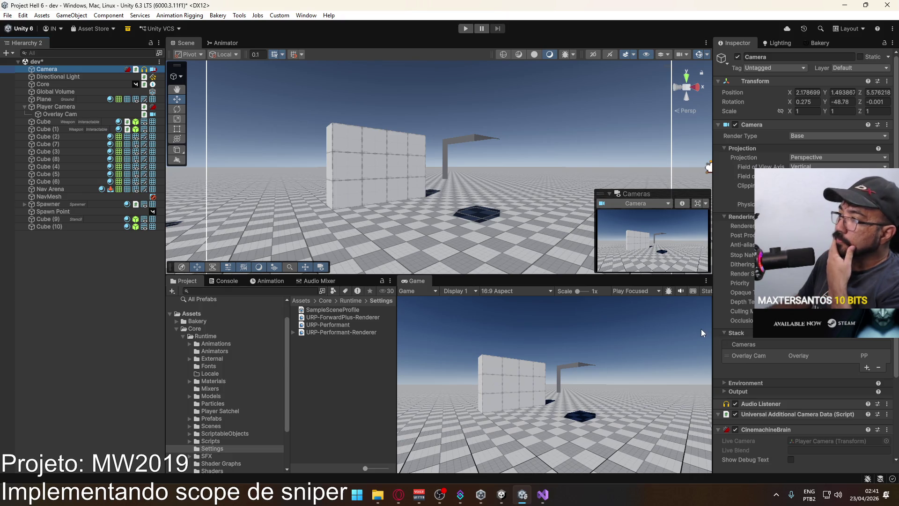
key("f")
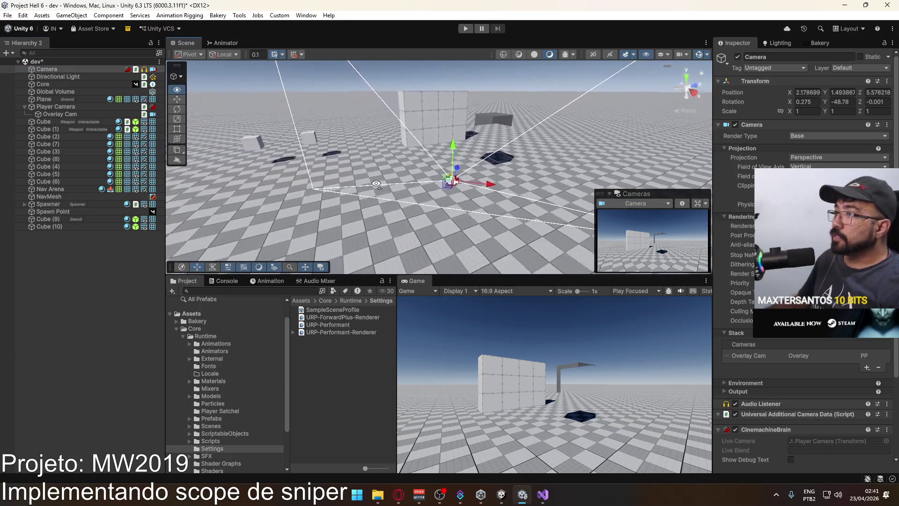
key("ctrl+s")
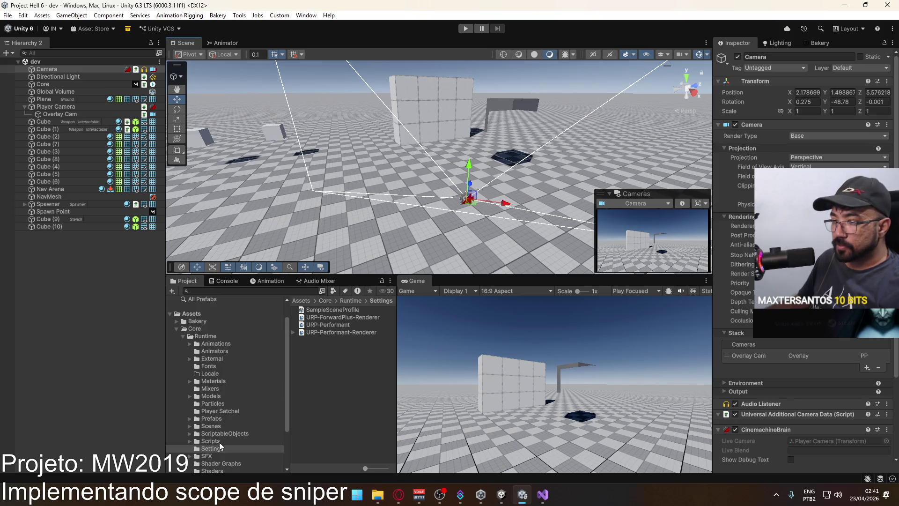
left_click(232, 426)
Step: Open the title scene, enter Play mode, and host a game from the offline menu
double_click(311, 400)
key("ctrl+p")
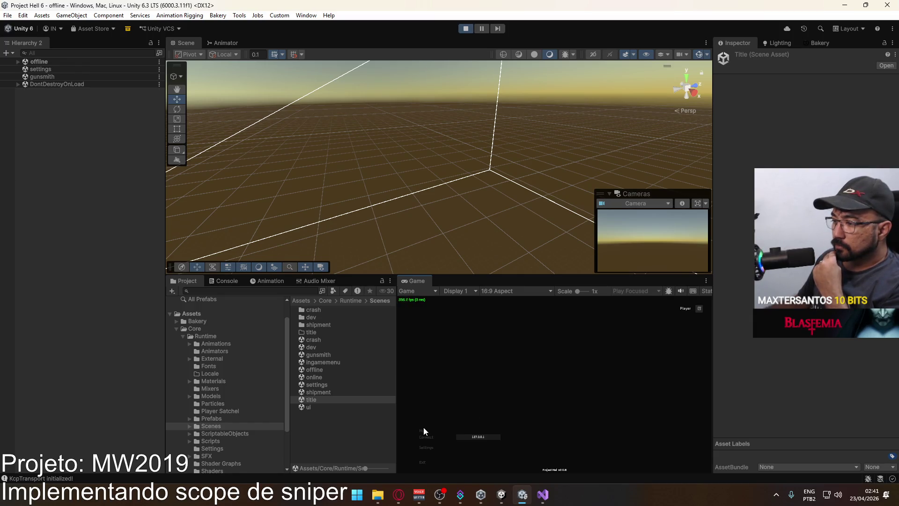
left_click(424, 431)
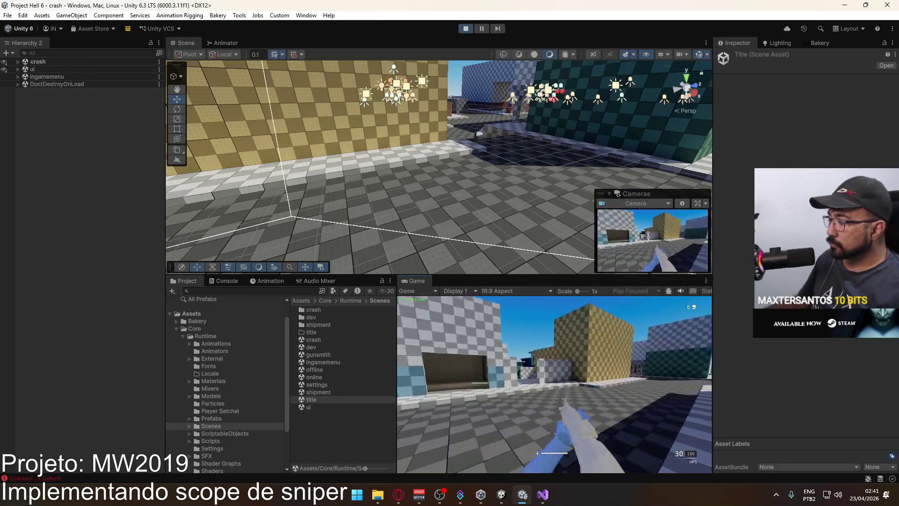
key("super")
key("Escape")
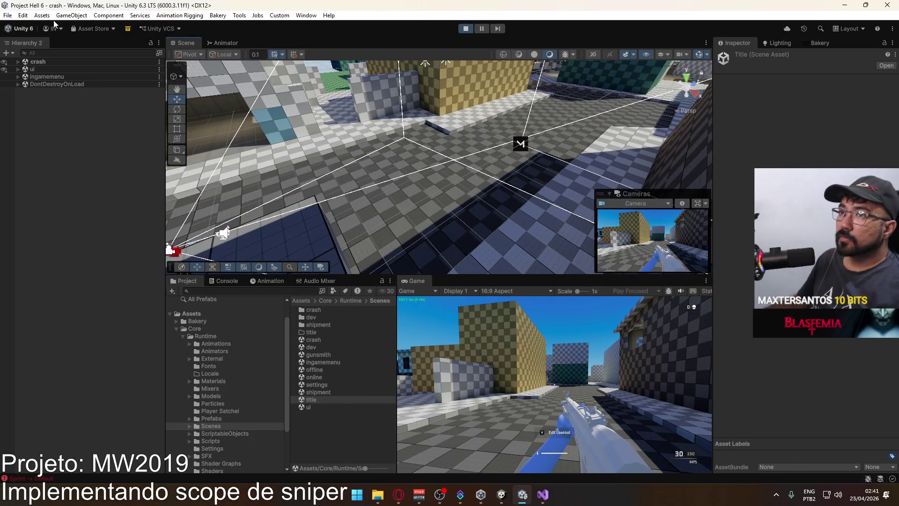
Step: Add a new 3D Cube to the scene
left_click(72, 15)
mouse_move(140, 67)
left_click(224, 67)
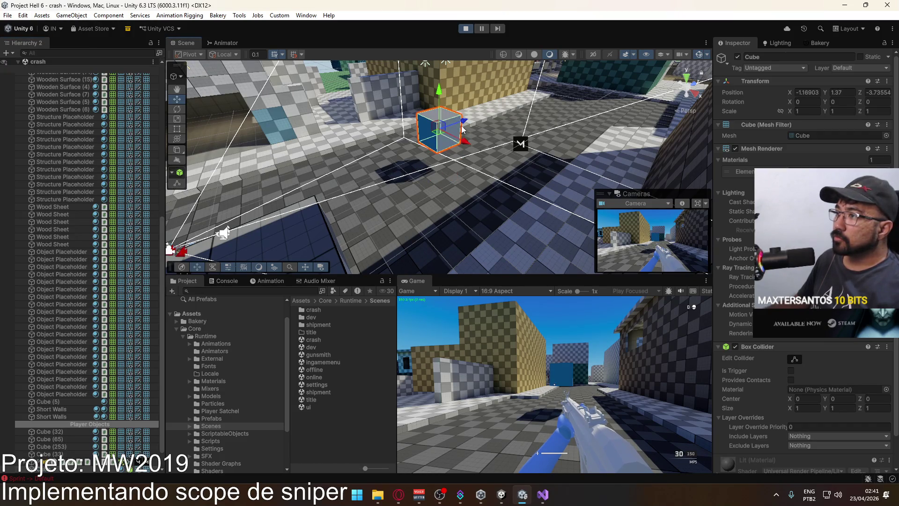
Step: Put the new cube on the Stencil layer
left_click(862, 68)
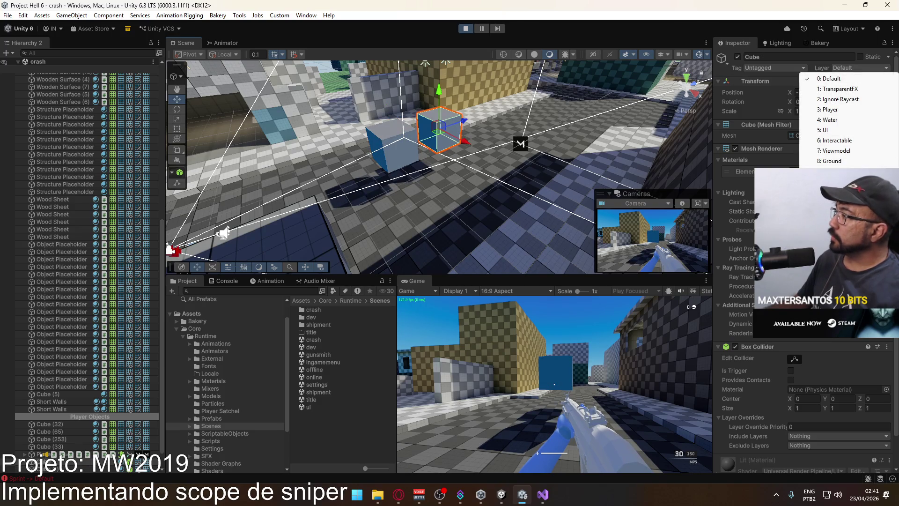
left_click(832, 171)
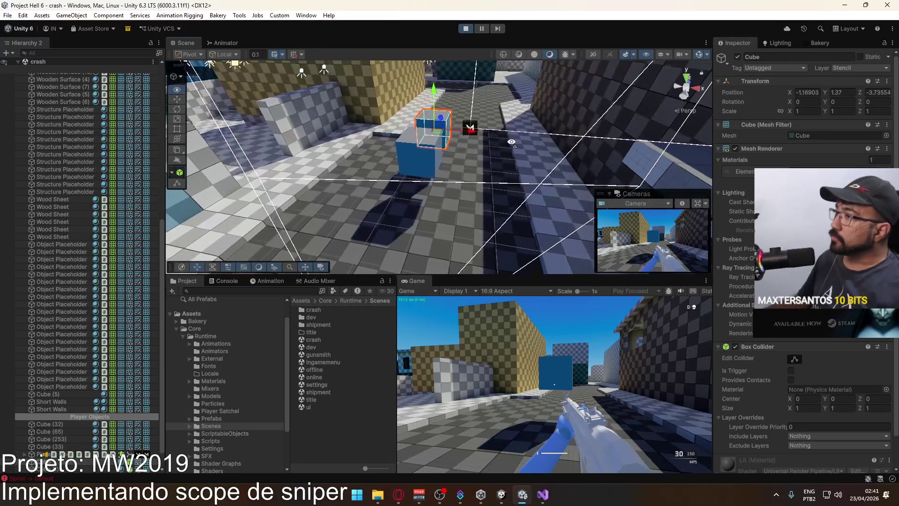
key("super")
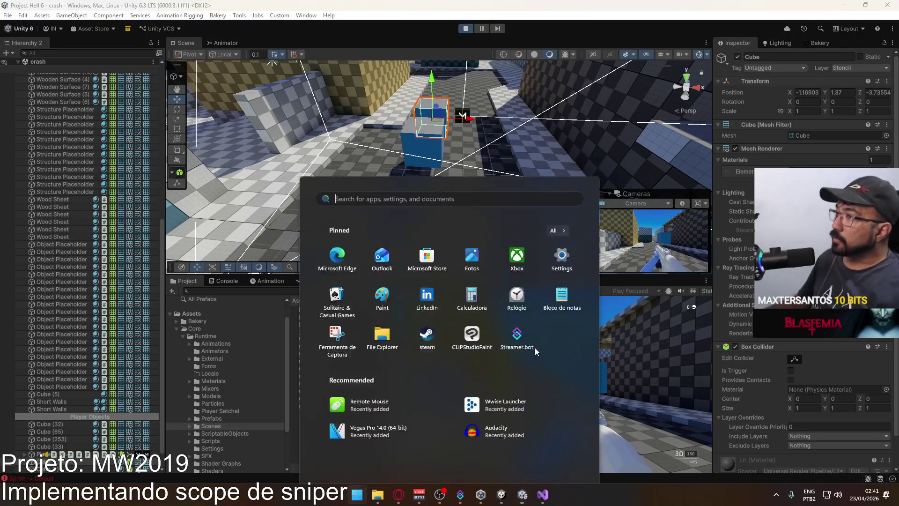
left_click(406, 177)
Step: Assign the Stencil material to Cube (1)
left_click(422, 152)
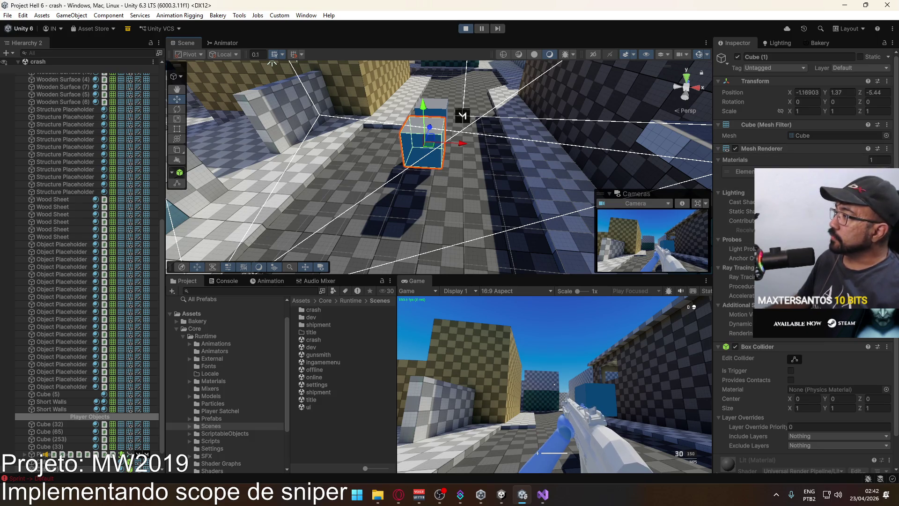
left_click(886, 171)
type("ste")
left_click(676, 263)
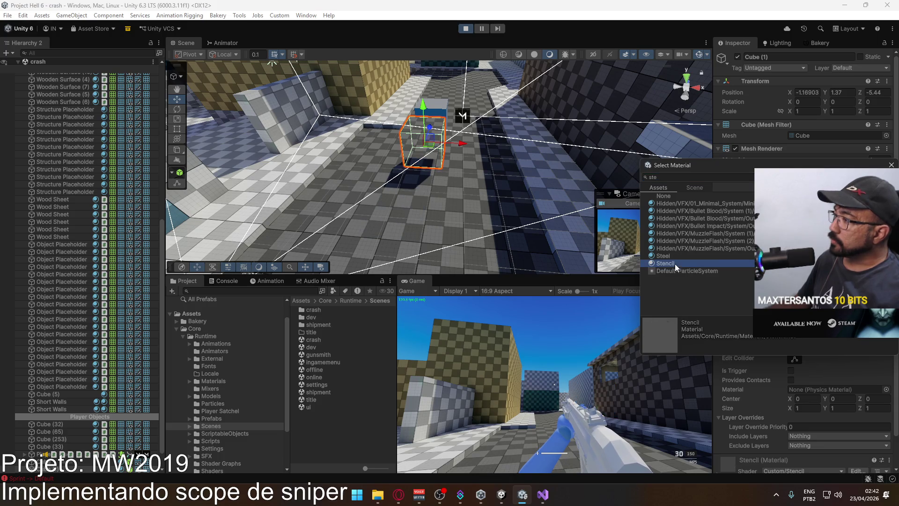
Step: Rename the Stencil material asset to 'Stencil Mask'
double_click(698, 265)
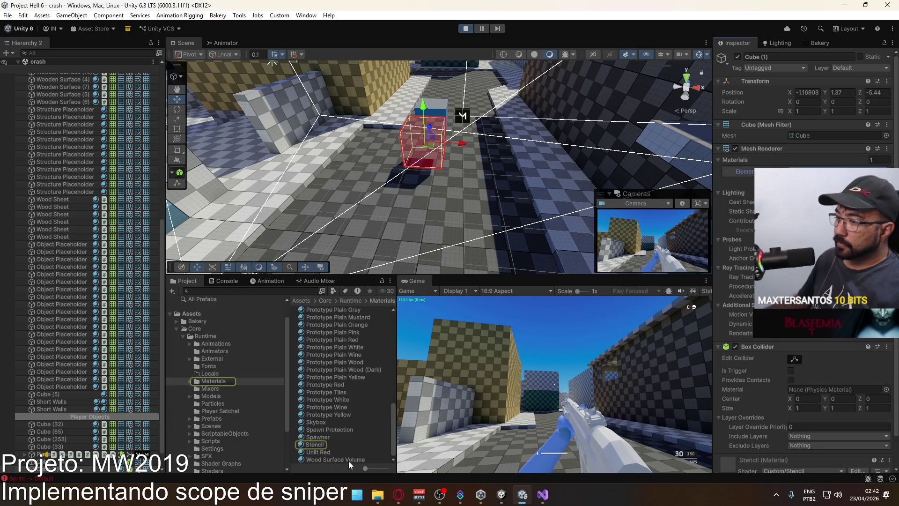
left_click(316, 444)
left_click(326, 446)
type("Mask")
key("Return")
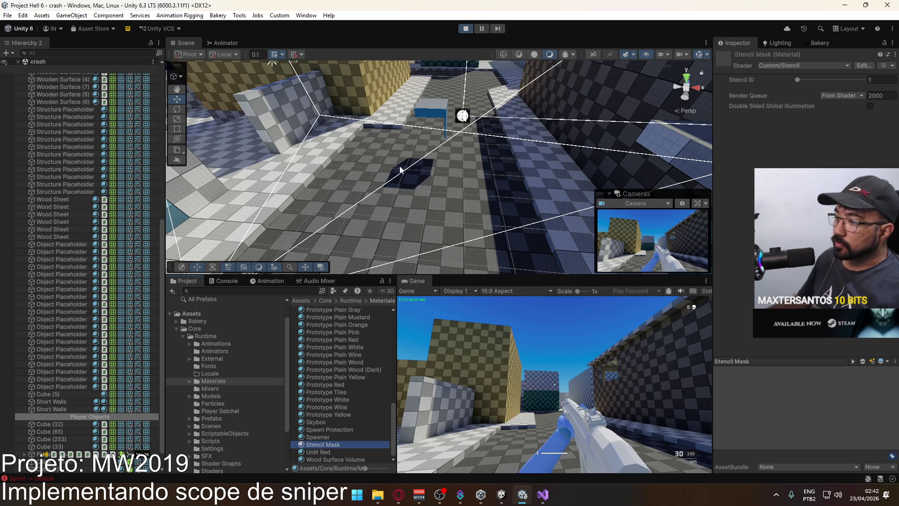
Step: Select the main Camera and inspect its Culling Mask layer list
scroll(102, 187, "up", 15)
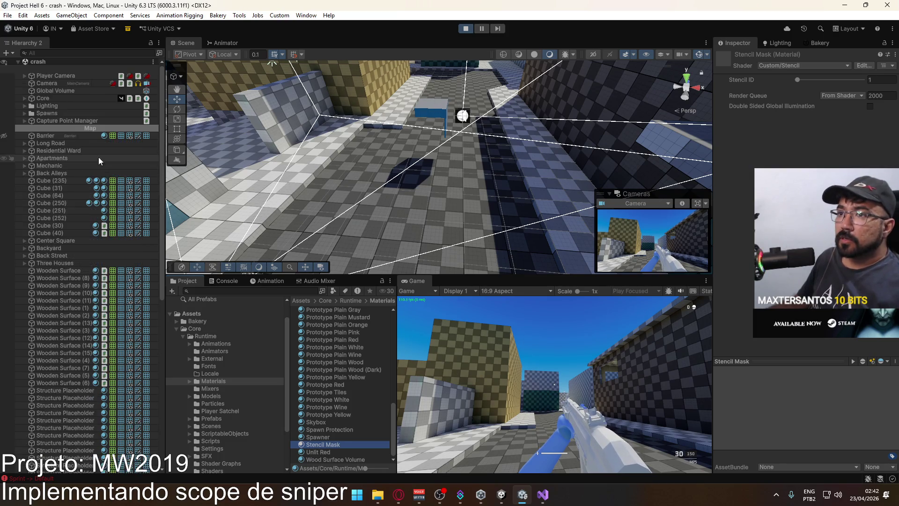
left_click(47, 84)
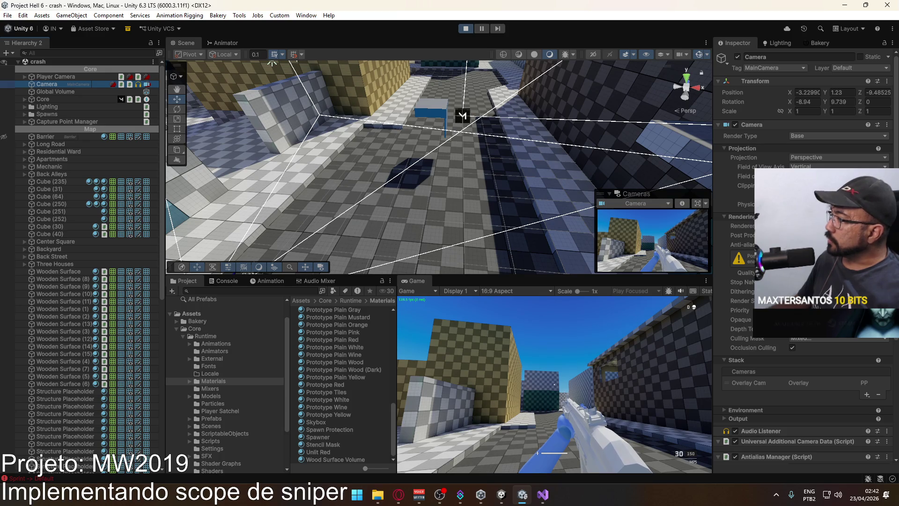
left_click(809, 338)
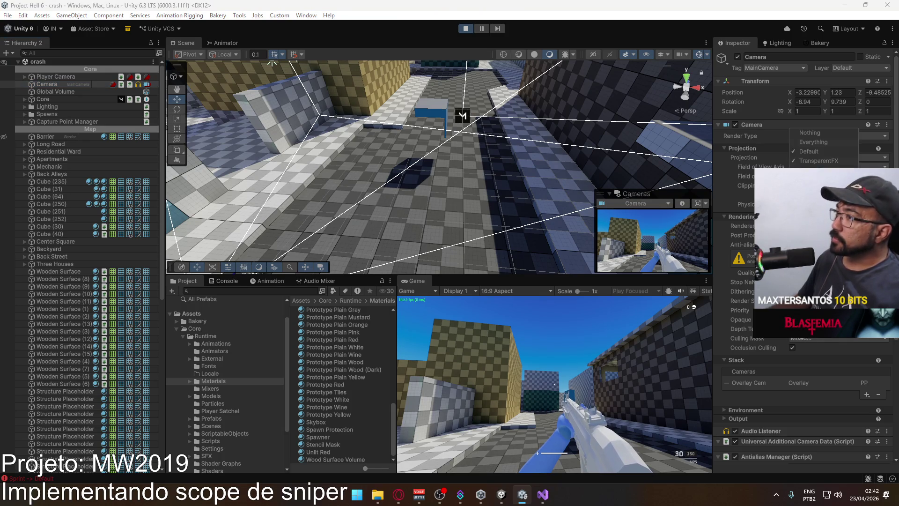
key("Escape")
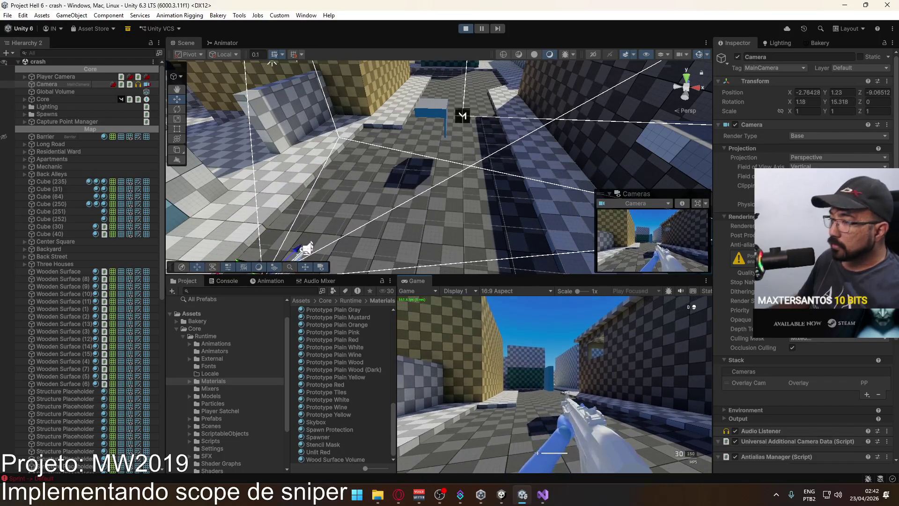
key("super")
key("super")
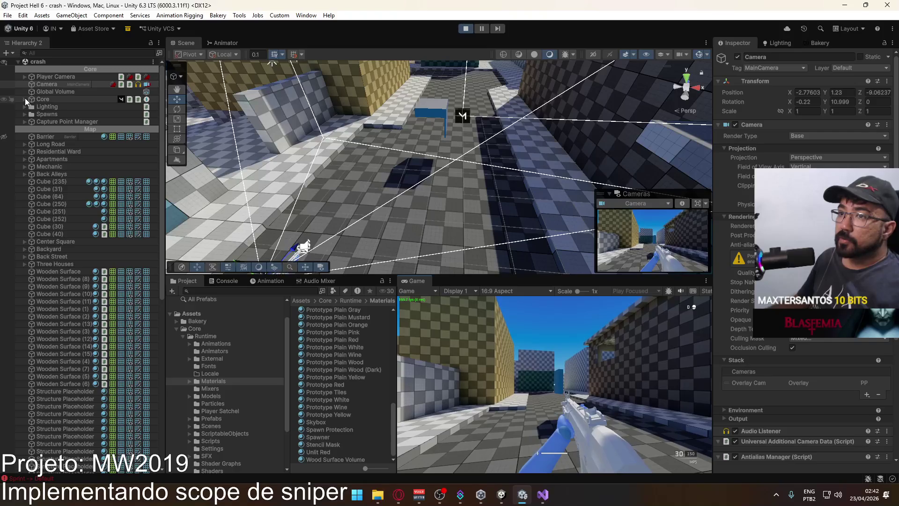
left_click(803, 340)
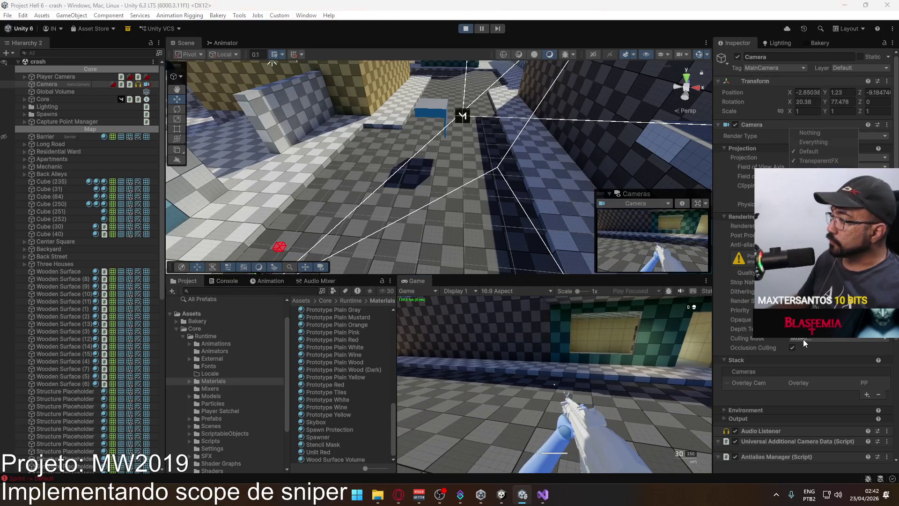
left_click(551, 305)
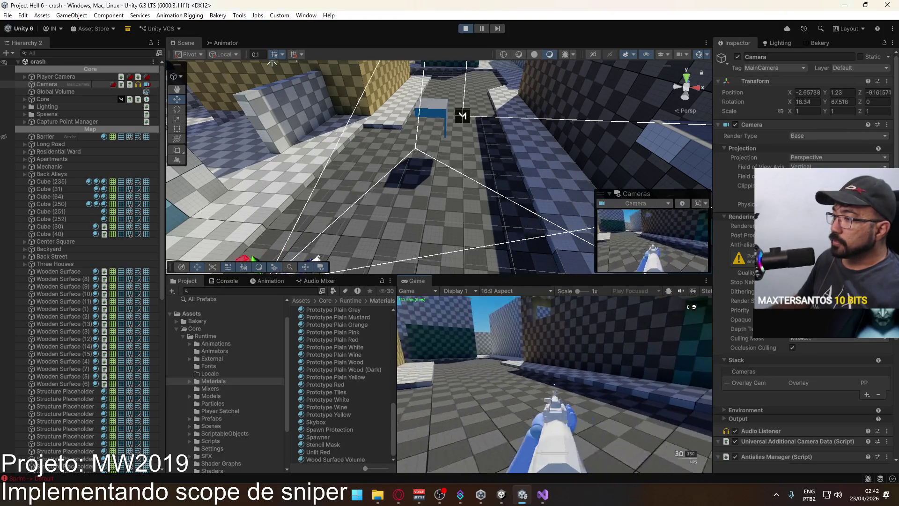
key("super")
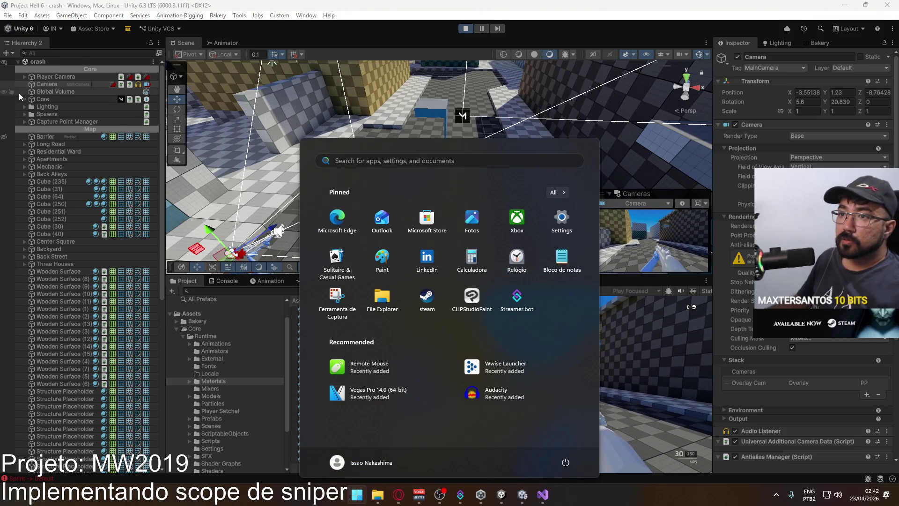
Step: Toggle the Stencil layer in the Overlay Cam's Culling Mask
left_click(25, 77)
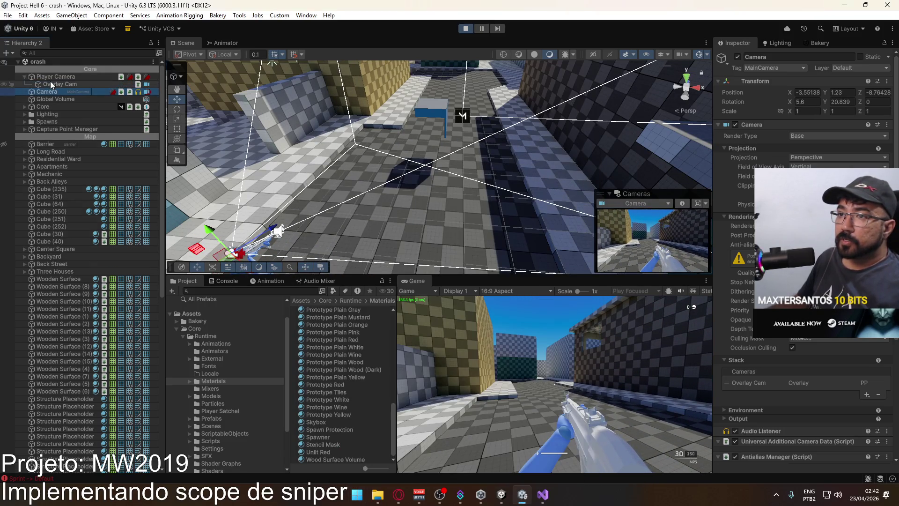
left_click(57, 84)
left_click(838, 272)
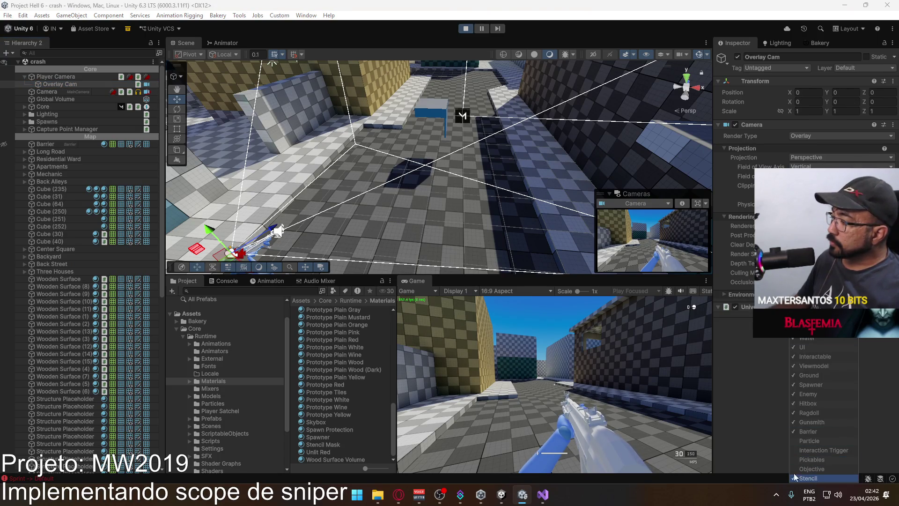
left_click(807, 479)
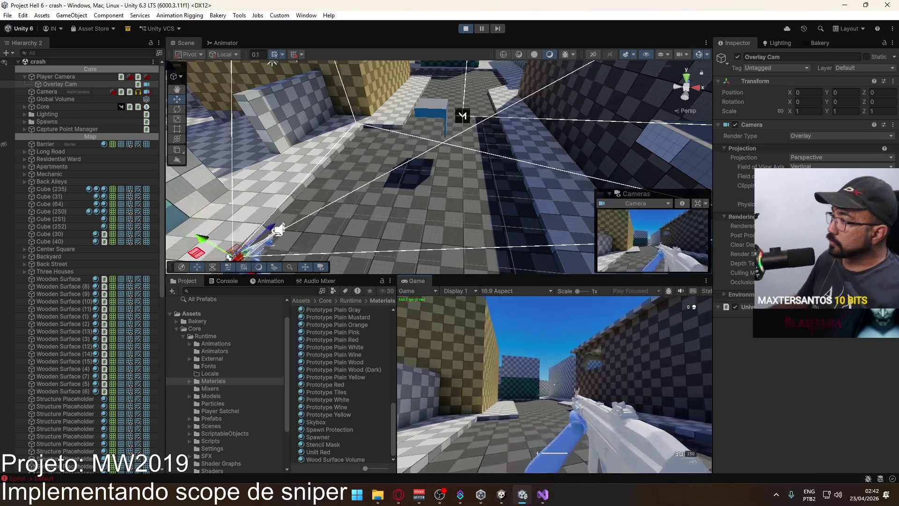
key("c")
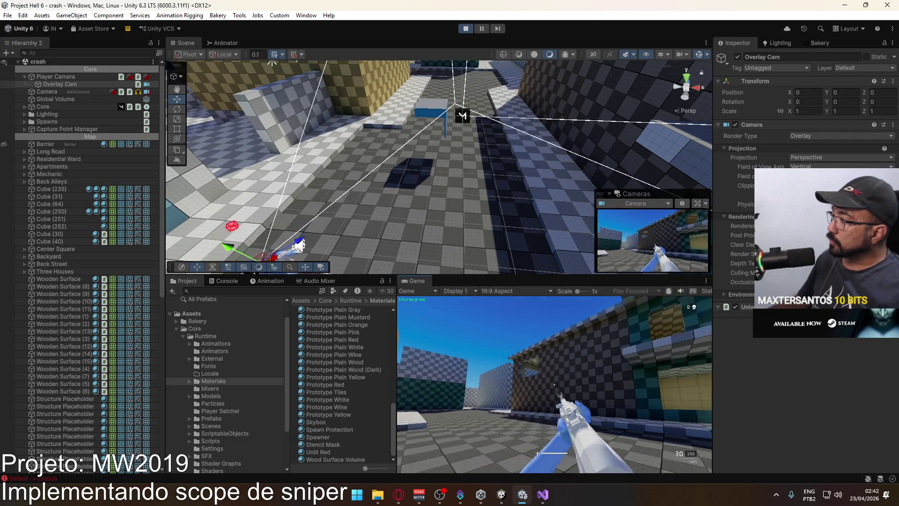
key("super")
key("super")
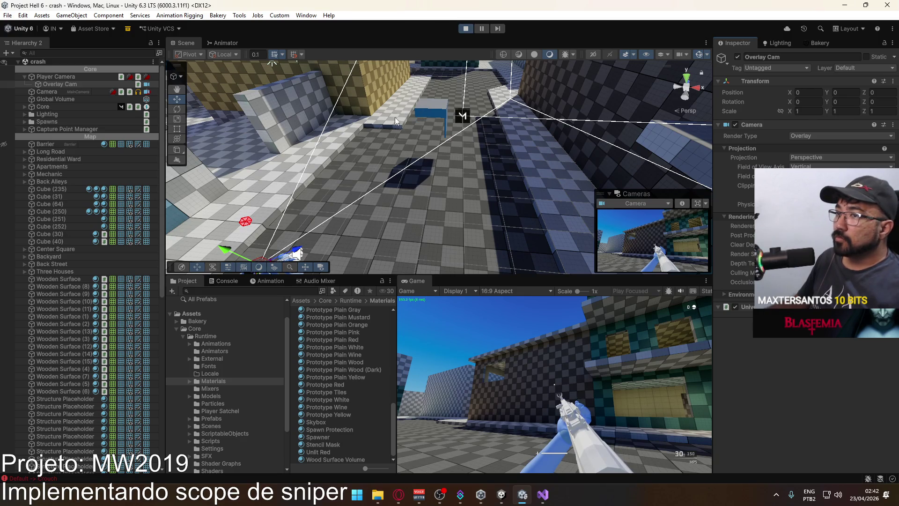
Step: Toggle a layer in the main Camera's Culling Mask
left_click(47, 92)
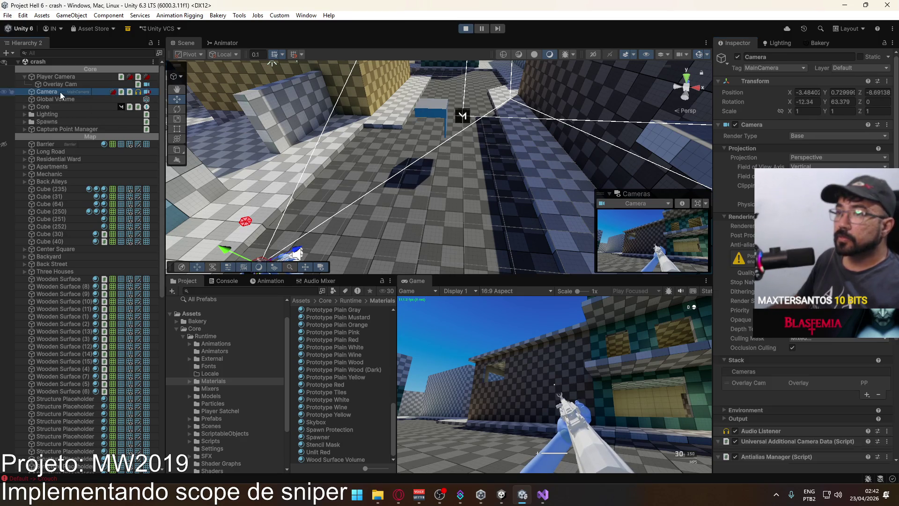
scroll(801, 403, "down", 5)
scroll(801, 404, "up", 3)
left_click(839, 245)
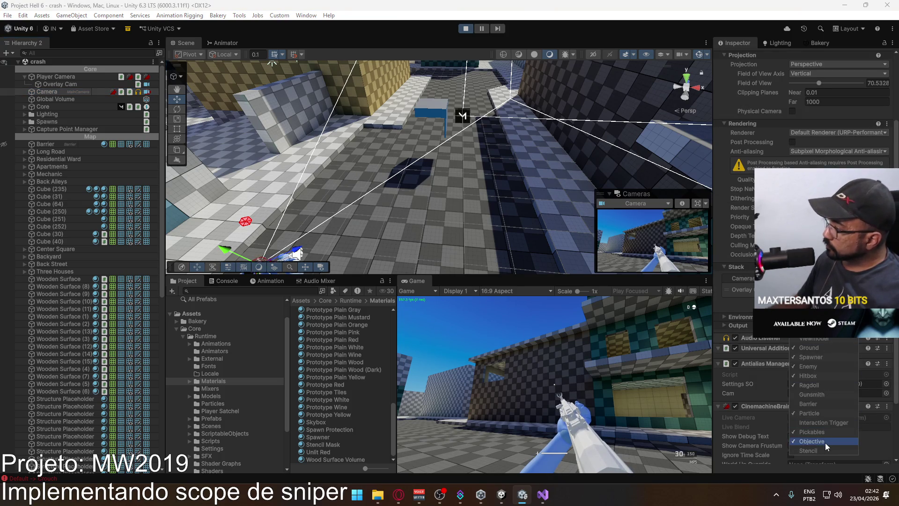
left_click(812, 451)
key("w")
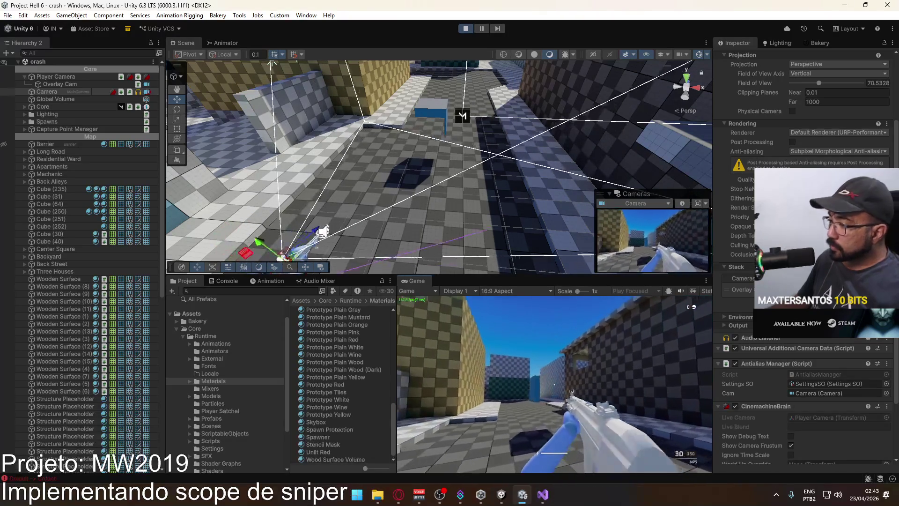
key("super")
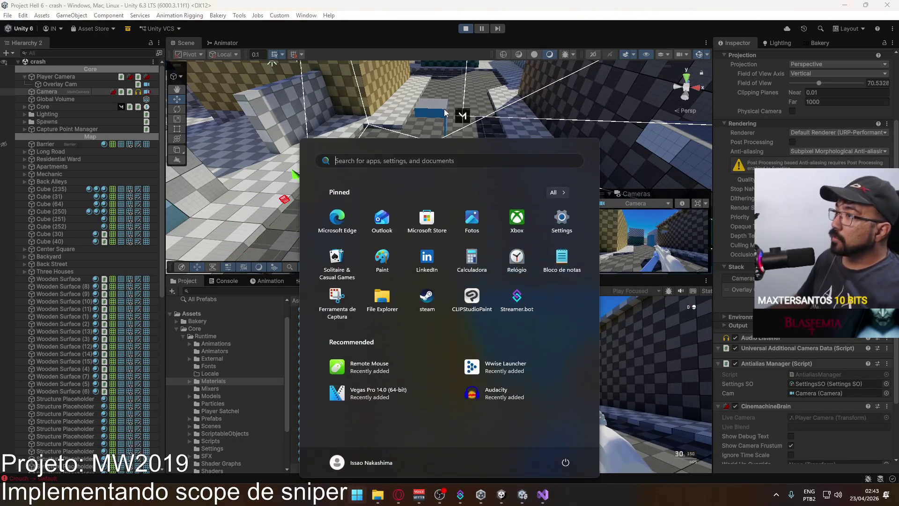
Step: Select the first new cube and search its material list for 'vol' without choosing one
left_click(431, 115)
left_click(883, 134)
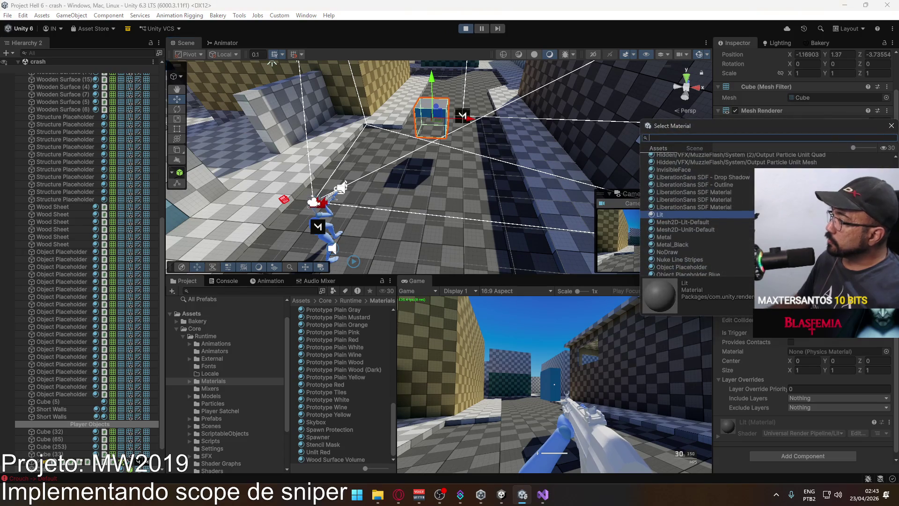
scroll(720, 217, "up", 8)
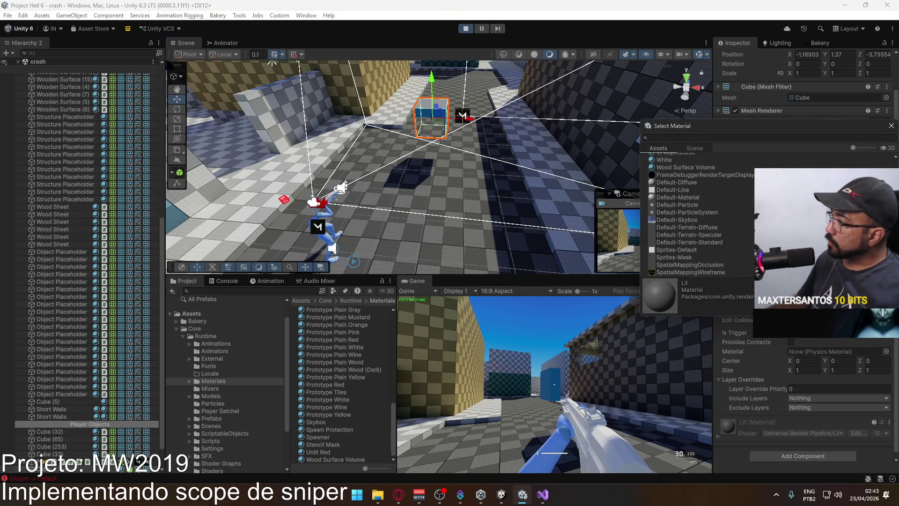
scroll(718, 212, "down", 3)
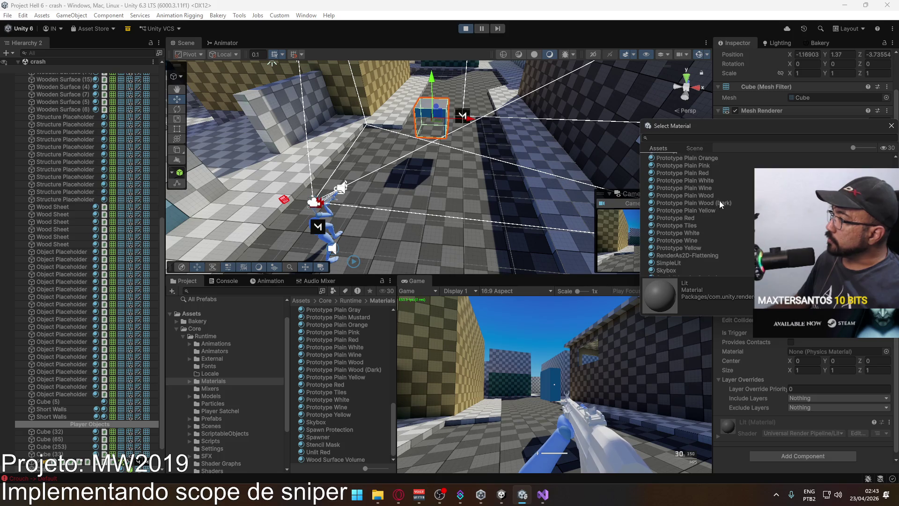
left_click(739, 138)
type("vol")
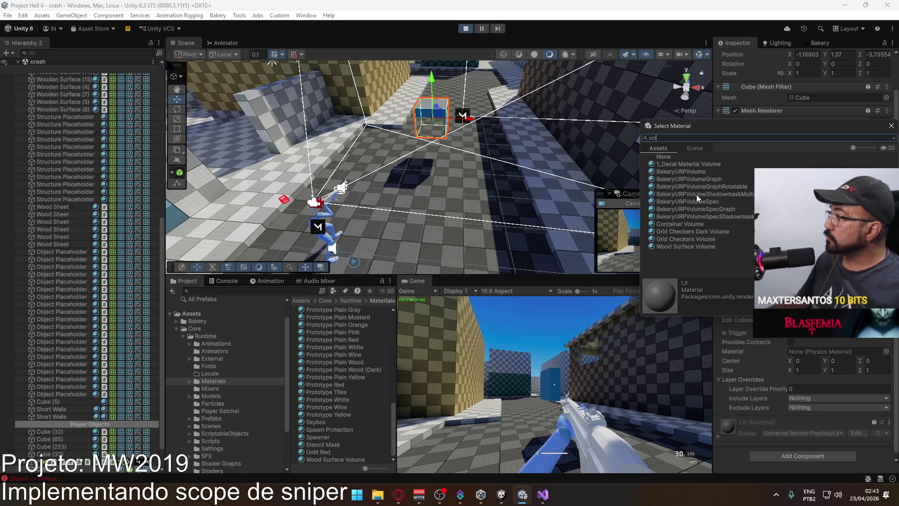
double_click(753, 139)
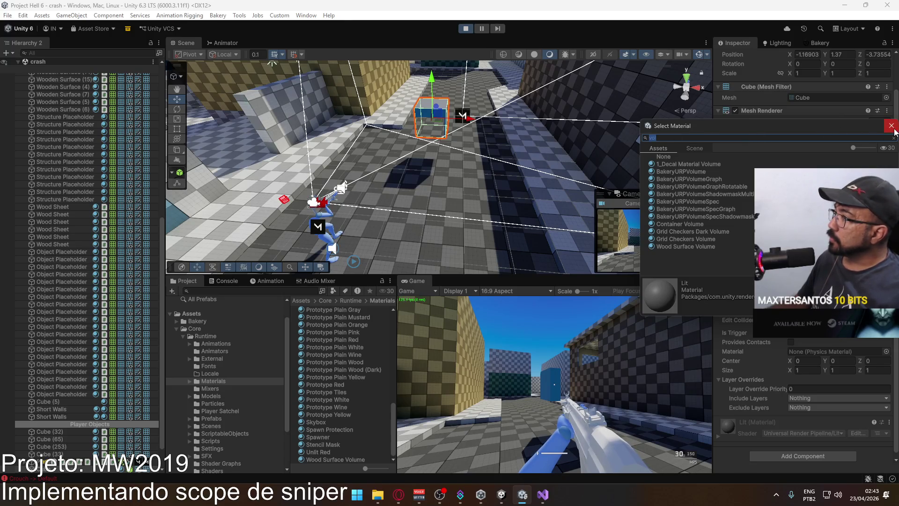
left_click(894, 131)
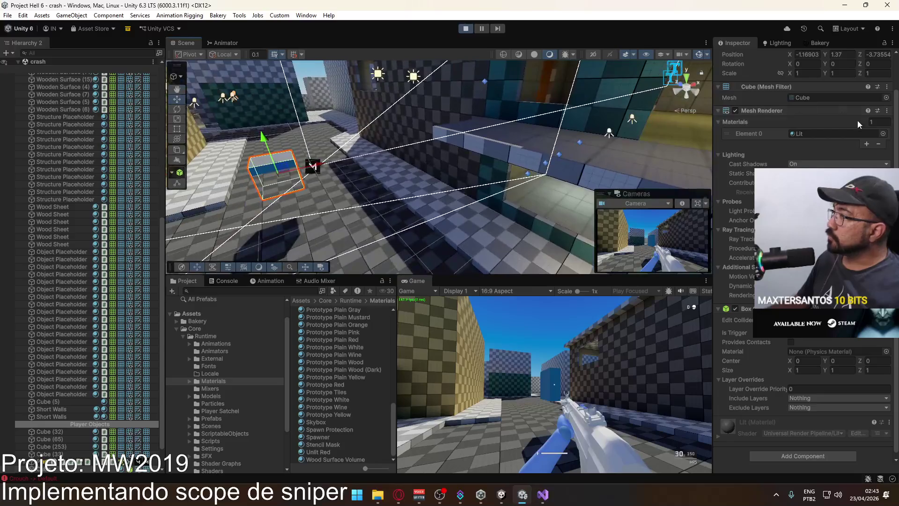
Step: Apply the Grayscale material to the cube
left_click(883, 133)
type("grat")
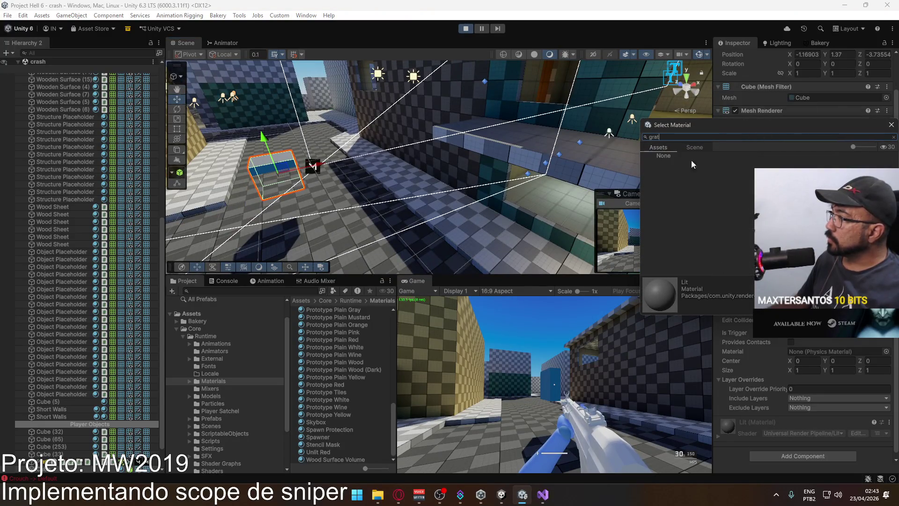
key("BackSpace")
type("ysca")
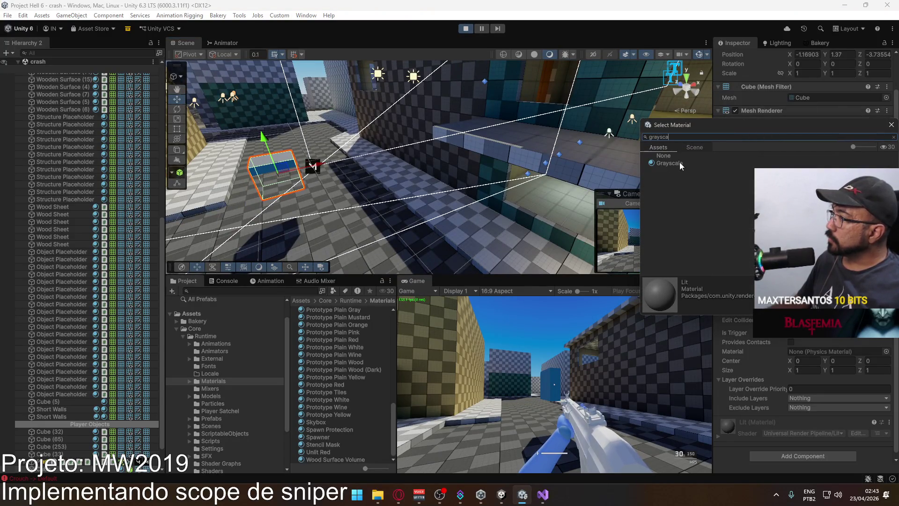
double_click(679, 164)
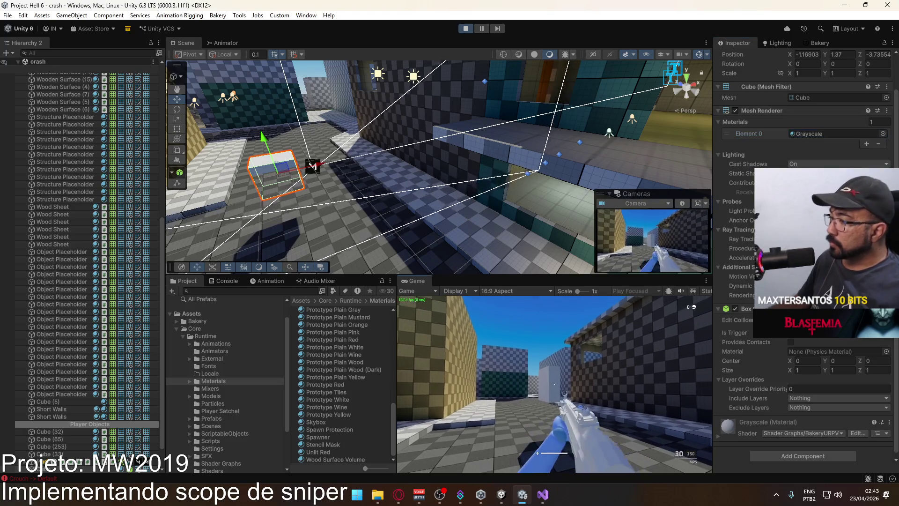
Step: Test the grey cube in Play mode from the game and scene views, then stop playing
key("w")
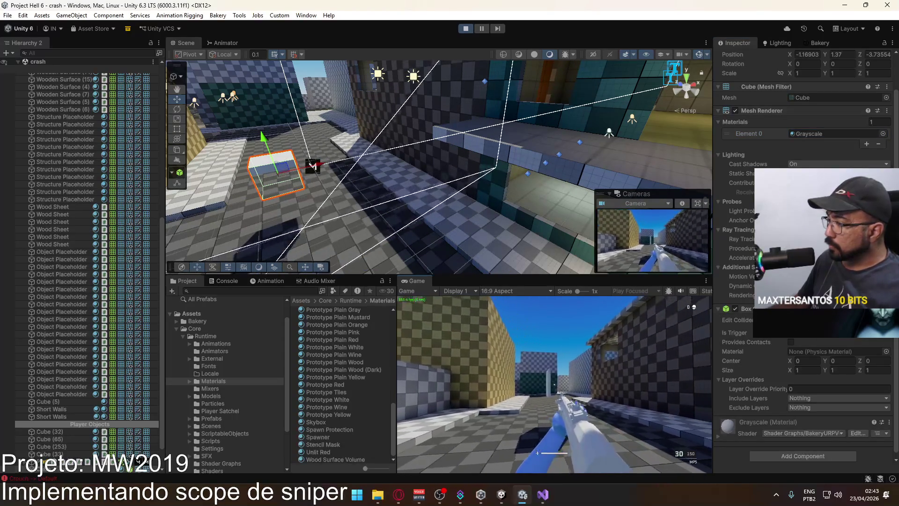
key("w")
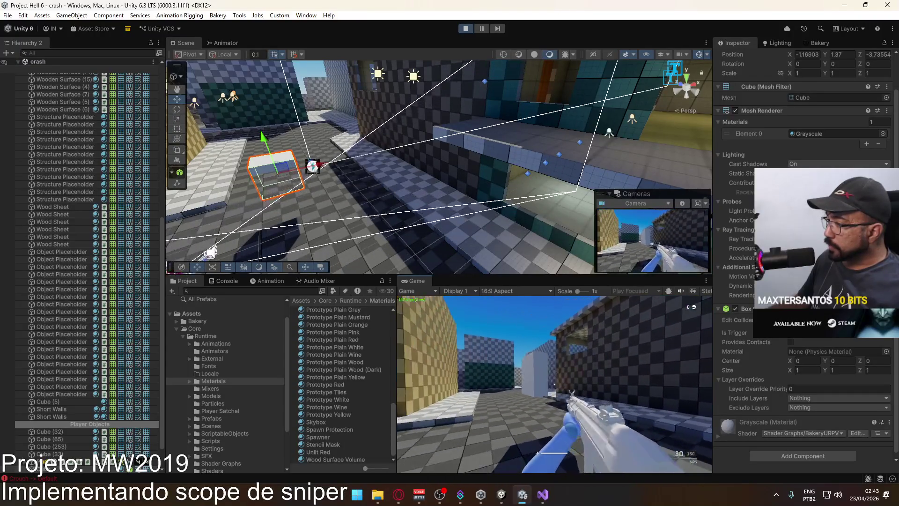
key("a")
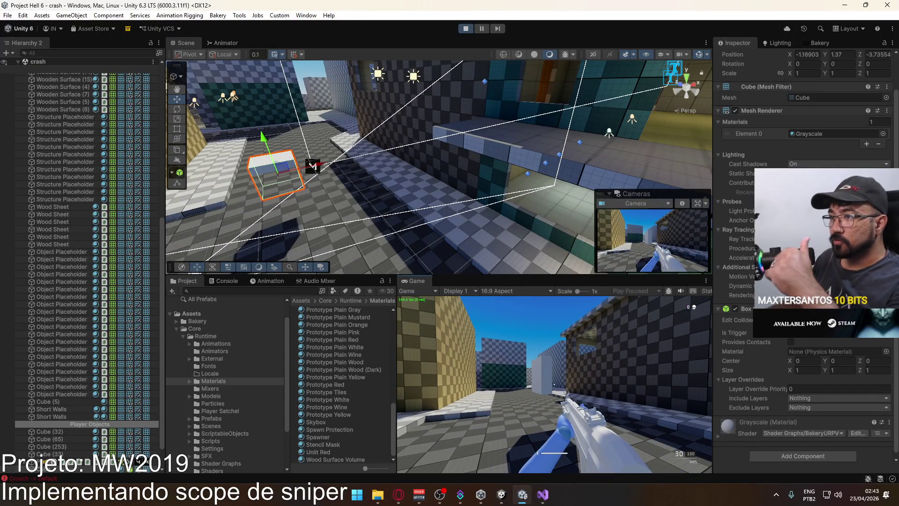
key("super")
right_click(372, 165)
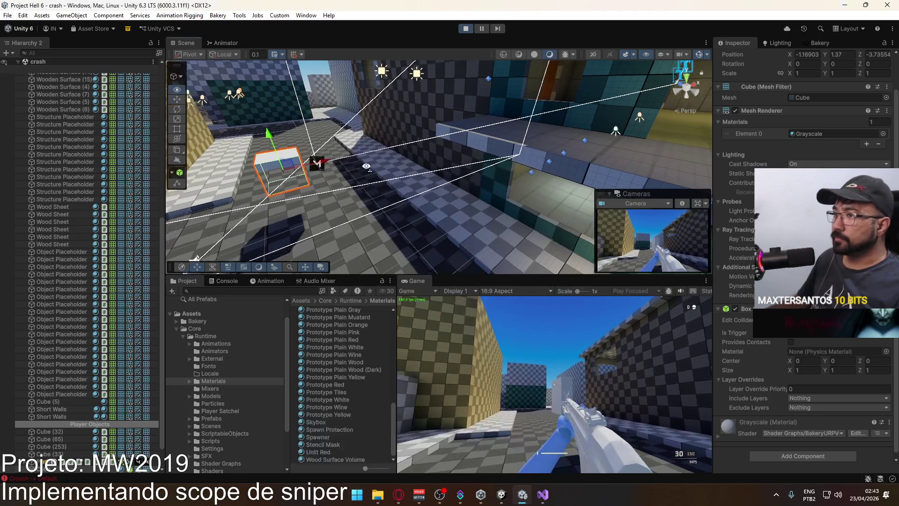
key("w")
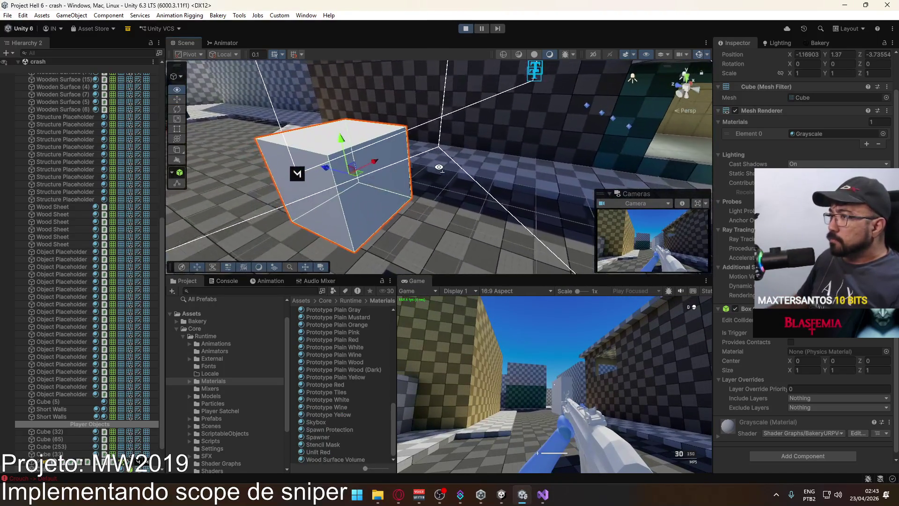
key("s")
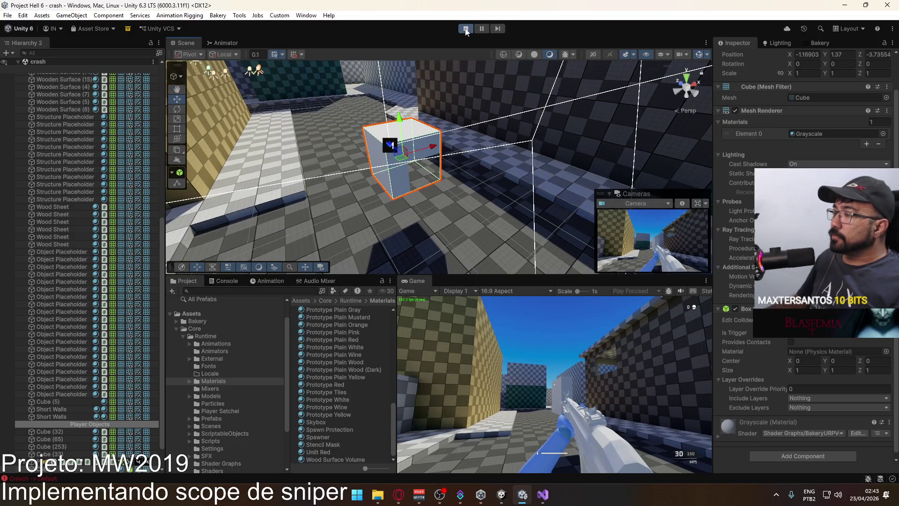
left_click(466, 29)
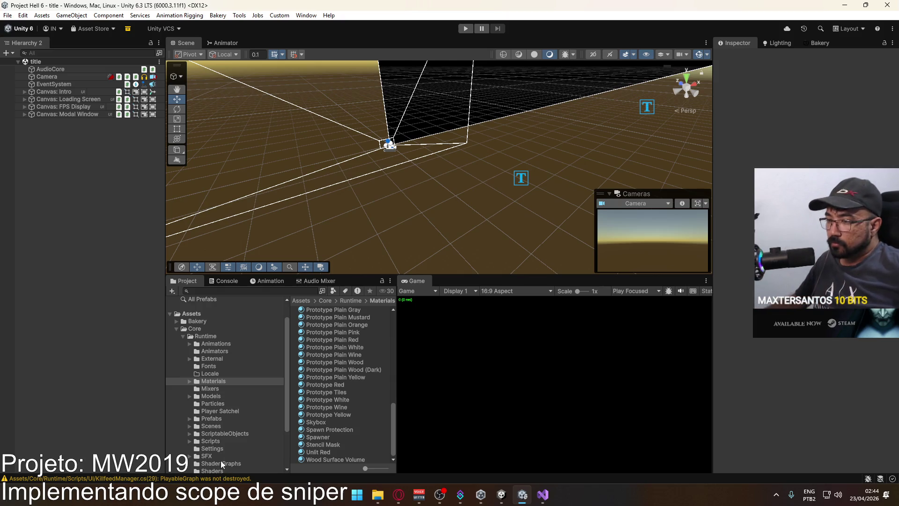
Step: Open the crash scene from the Scenes folder, then the dev scene, orbiting to inspect each
left_click(235, 427)
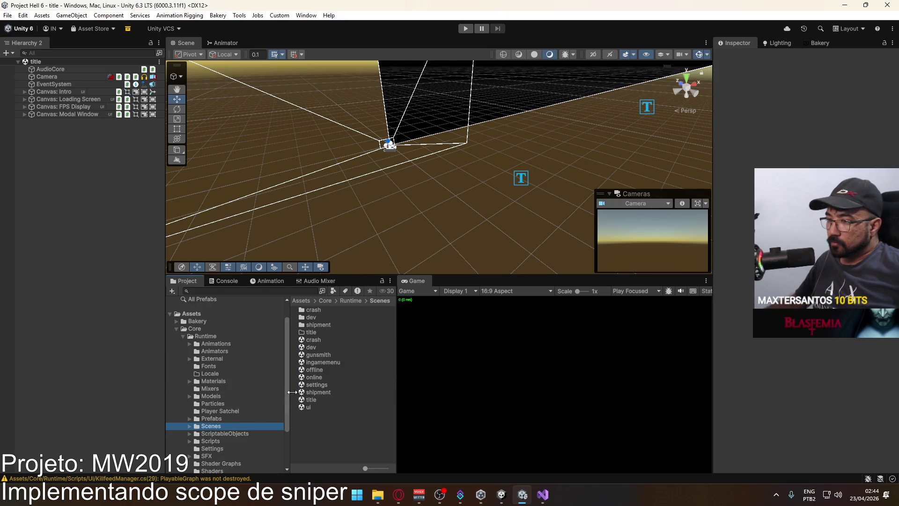
double_click(326, 338)
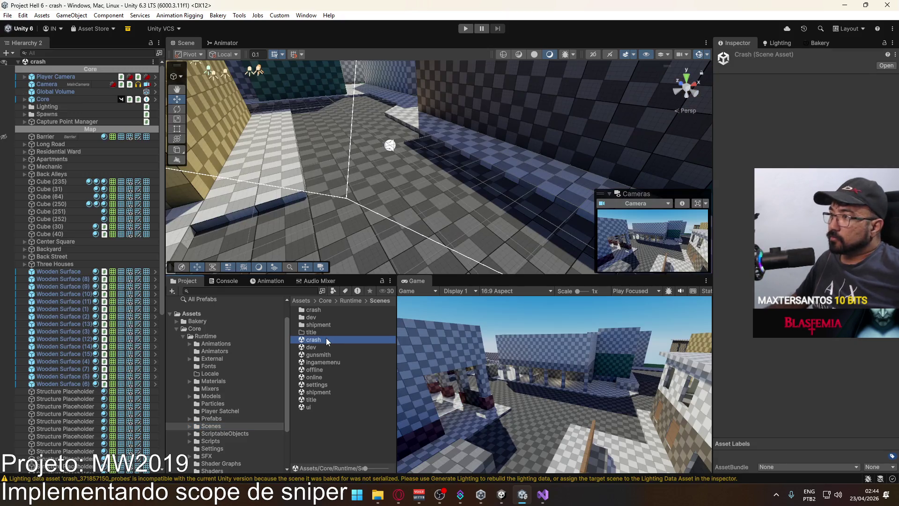
mouse_move(474, 199)
left_mouse_down()
mouse_move(408, 161)
mouse_move(300, 320)
left_mouse_up()
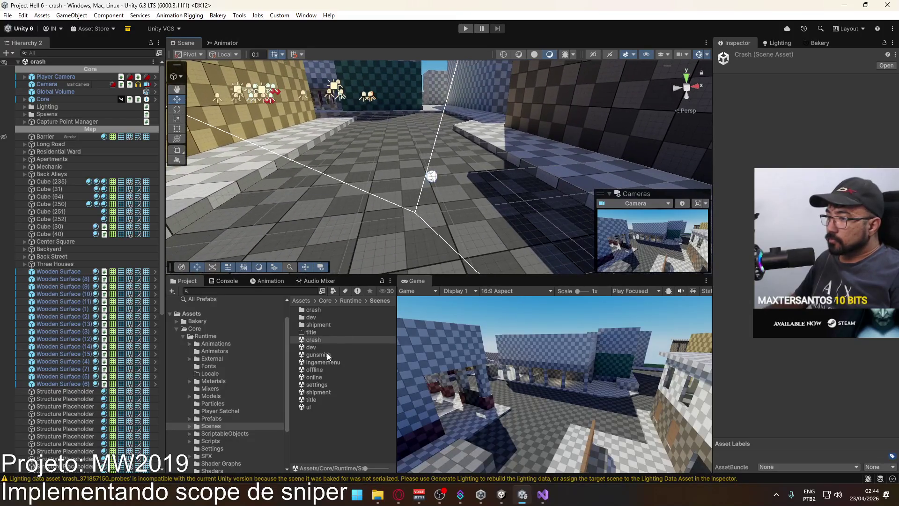
left_click(326, 347)
mouse_move(459, 141)
left_mouse_down()
mouse_move(474, 121)
mouse_move(191, 135)
left_mouse_up()
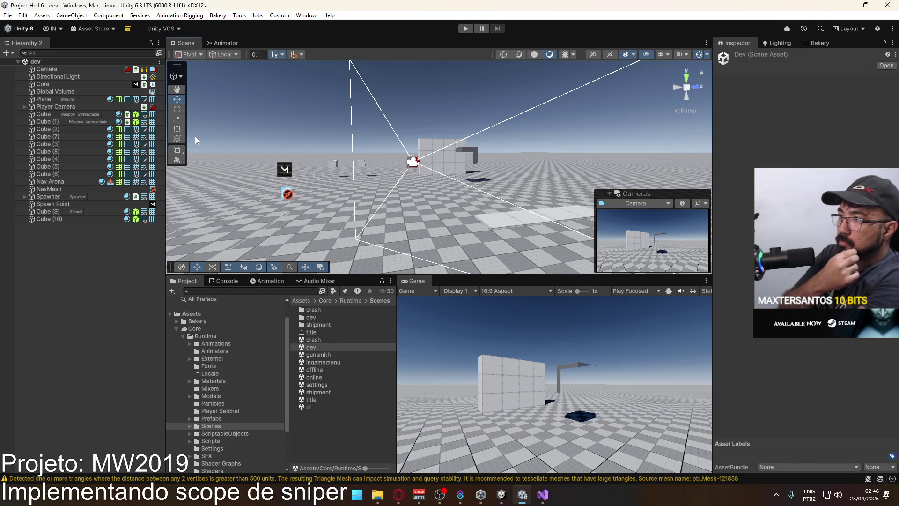
Step: Add a UI Canvas to the scene, frame it, and switch it to World Space render mode
mouse_move(460, 157)
left_mouse_down()
mouse_move(390, 181)
mouse_move(305, 154)
mouse_move(121, 49)
left_mouse_up()
left_click(119, 15)
mouse_move(75, 15)
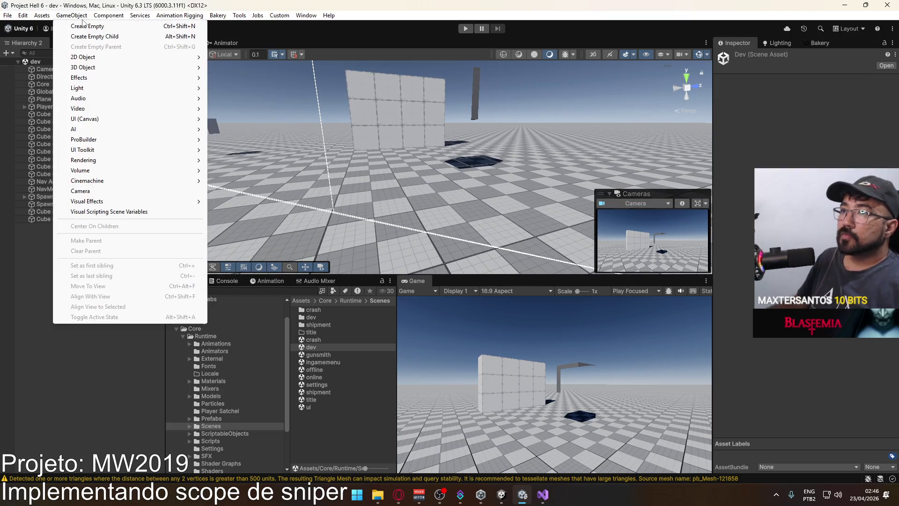
mouse_move(108, 122)
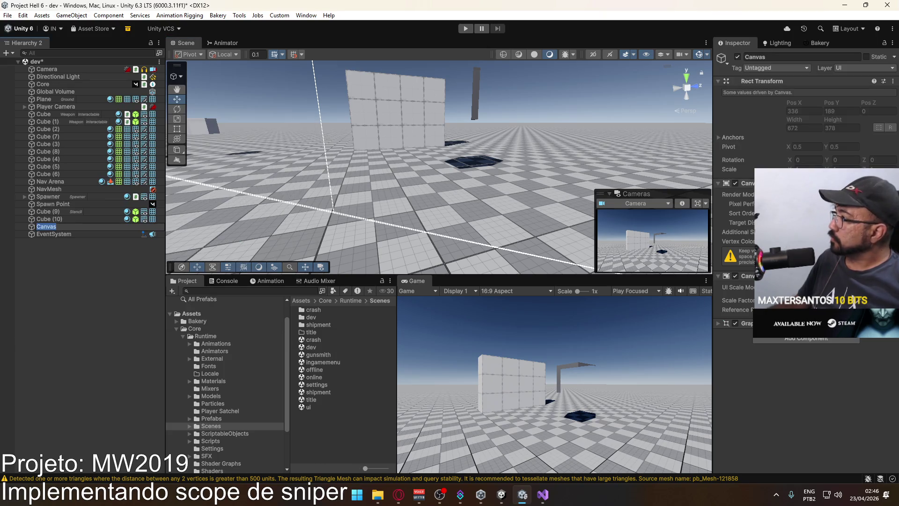
mouse_move(502, 161)
left_mouse_down()
mouse_move(371, 161)
mouse_move(394, 128)
mouse_move(579, 166)
mouse_move(498, 177)
left_mouse_up()
double_click(71, 227)
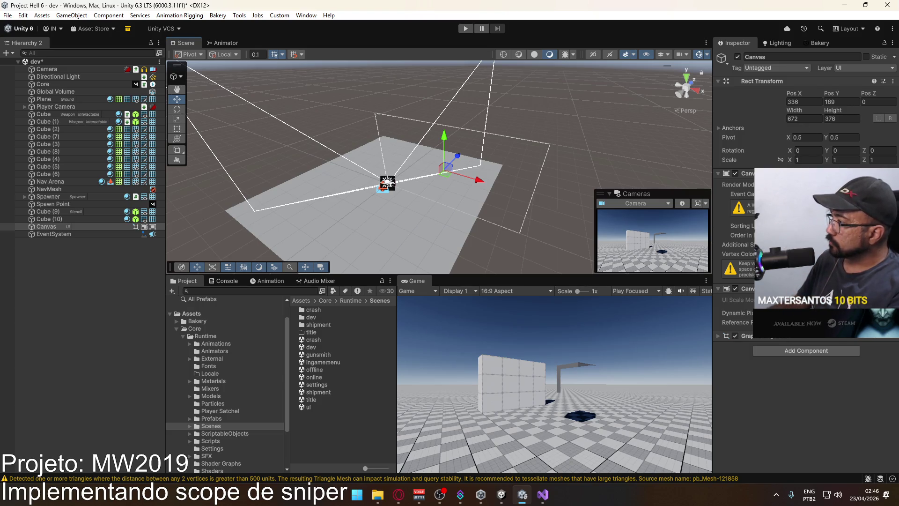
left_click(794, 254)
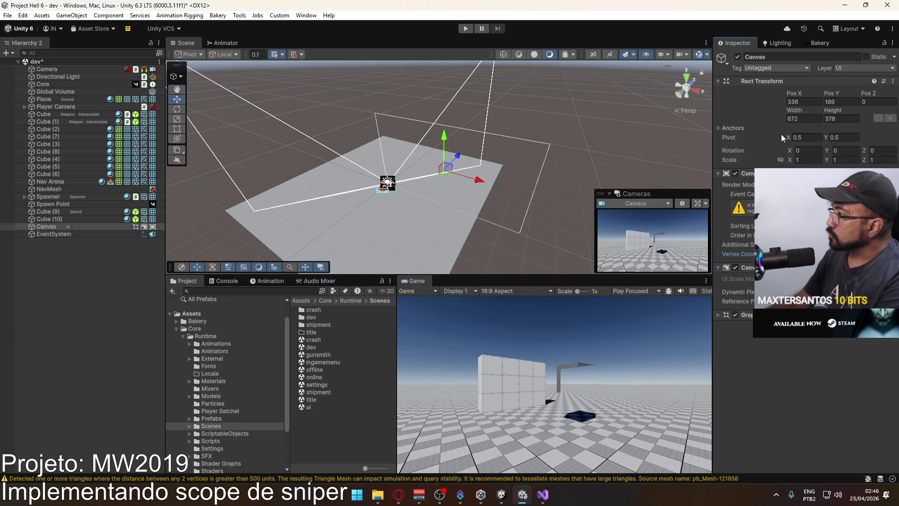
Step: Size the Canvas to 800 by 600 with a uniform scale of 0.001
left_click(796, 119)
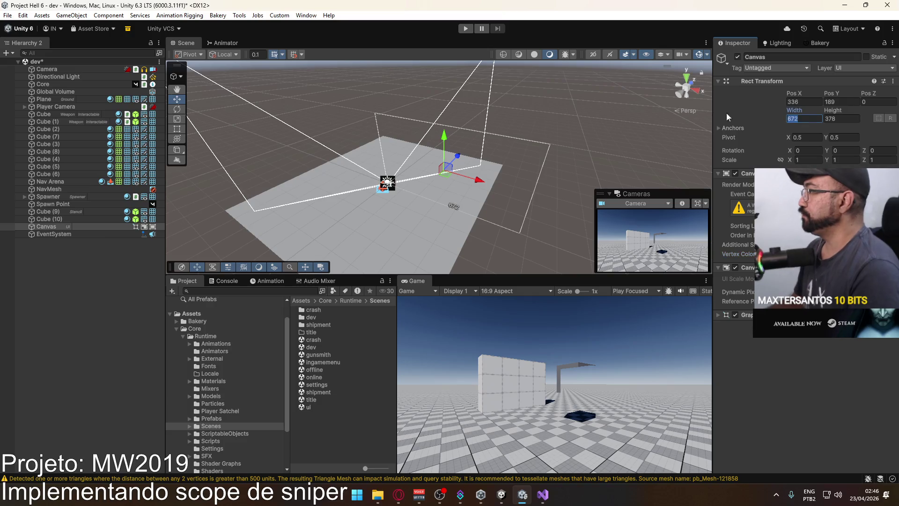
type("800")
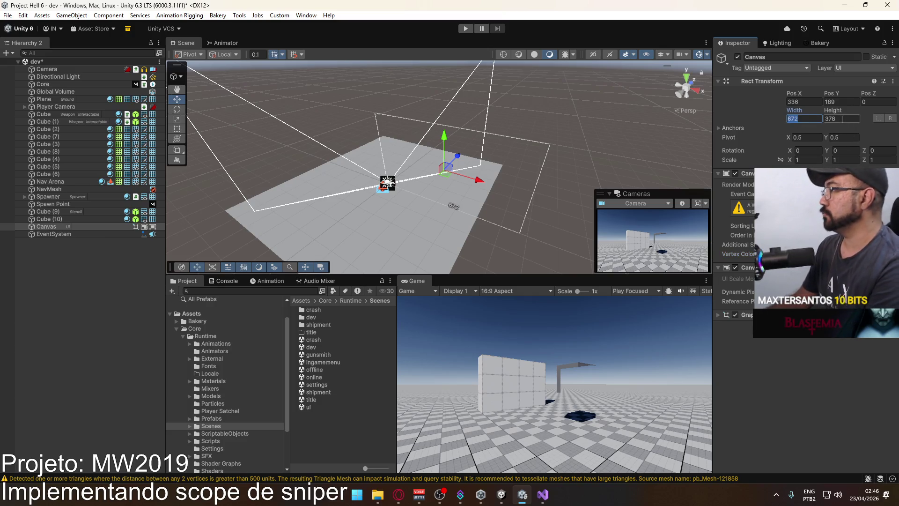
key("Tab")
type("600")
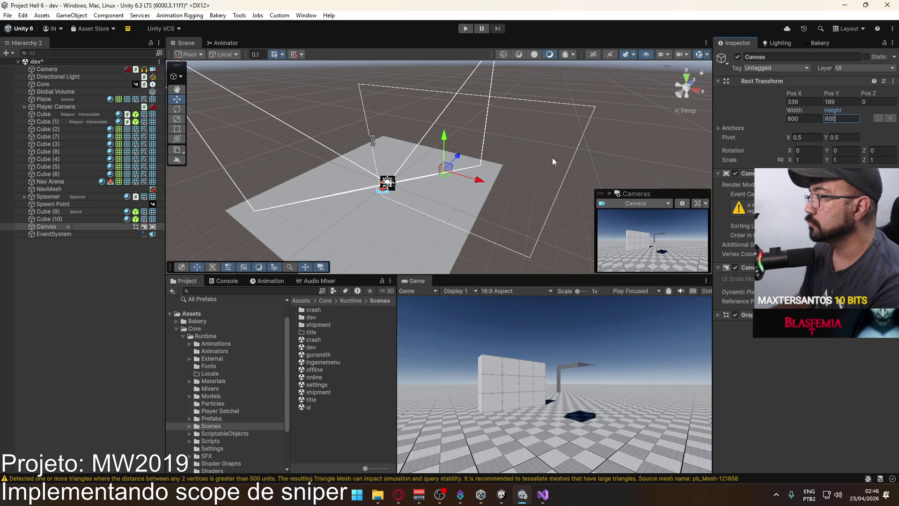
left_click(780, 160)
left_click(808, 160)
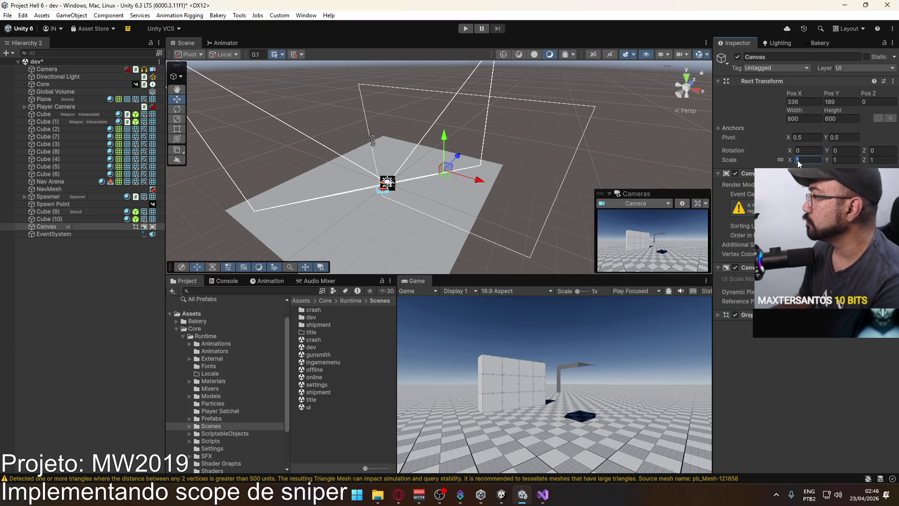
type(".001")
mouse_move(466, 208)
left_mouse_down()
mouse_move(430, 221)
mouse_move(432, 211)
mouse_move(421, 209)
left_mouse_up()
Step: Position the Canvas at 0, 2.51, 9.44 and frame it in the scene view
left_click(804, 102)
type("0")
key("Tab")
type("0F")
key("Return")
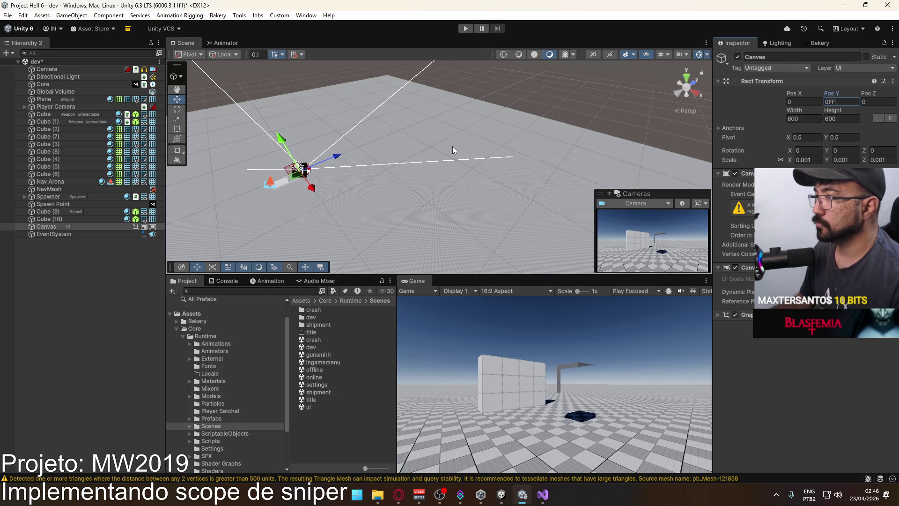
key("f")
mouse_move(452, 146)
left_mouse_down()
mouse_move(399, 138)
mouse_move(435, 140)
mouse_move(440, 112)
left_mouse_up()
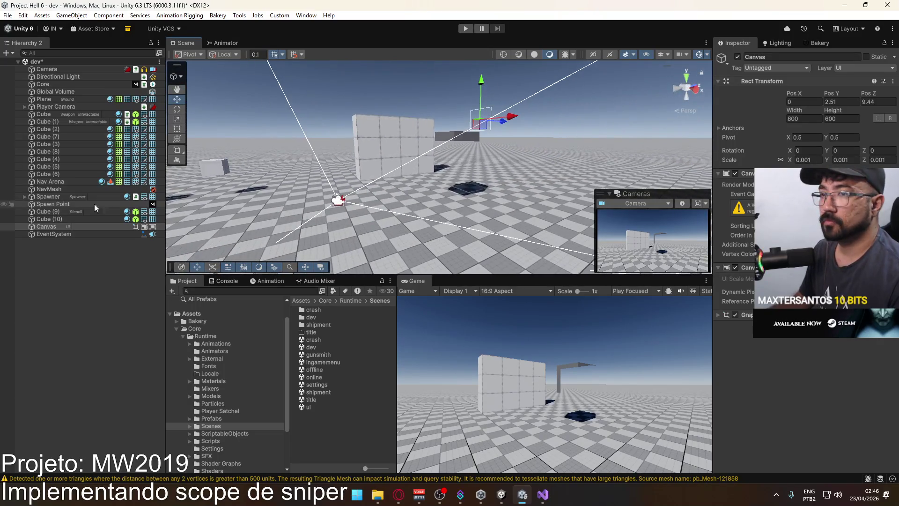
right_click(46, 226)
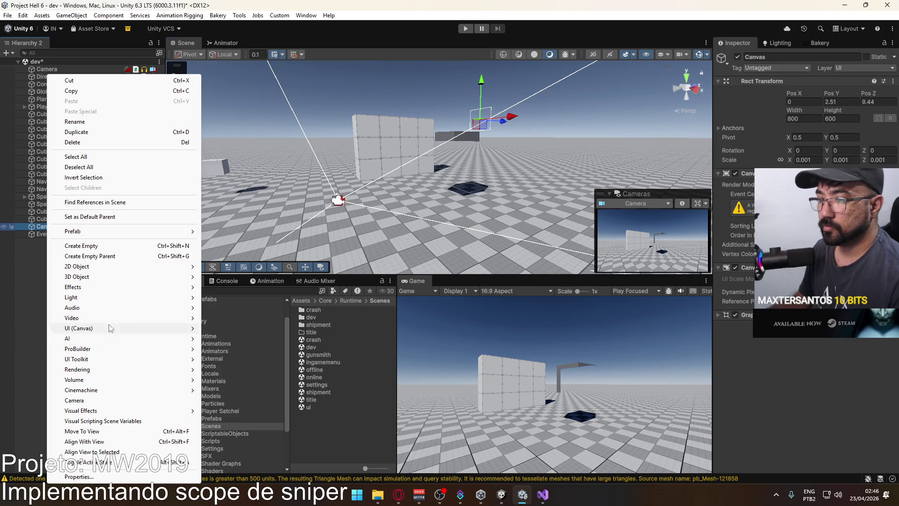
Step: Add a Raw Image under the Canvas showing the ref-killfeed texture
mouse_move(109, 330)
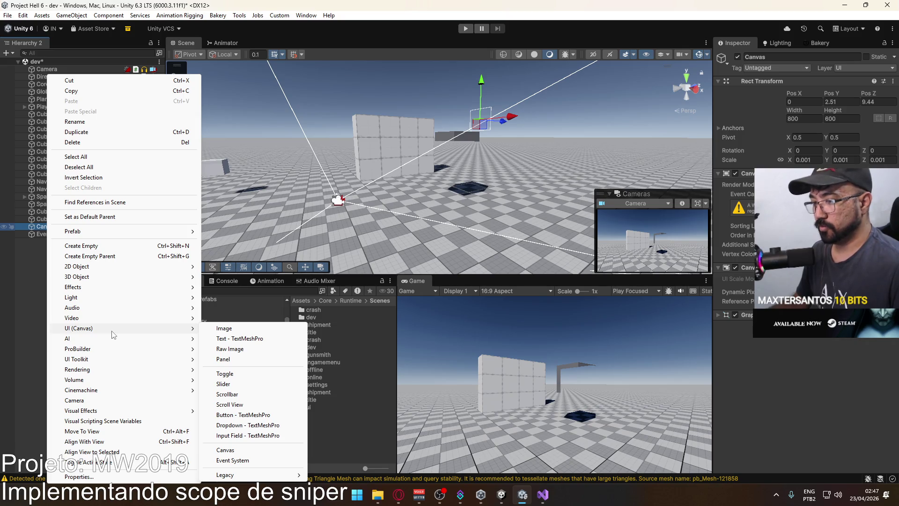
mouse_move(143, 339)
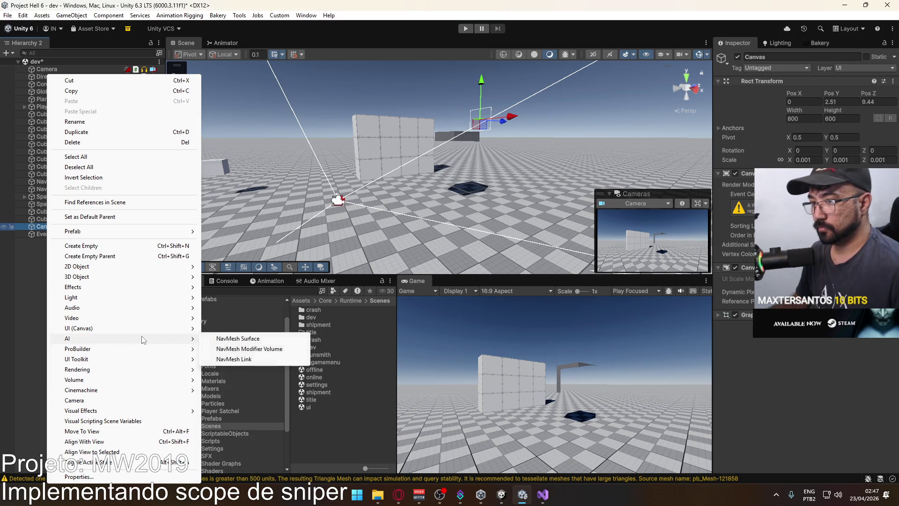
mouse_move(164, 329)
left_click(261, 349)
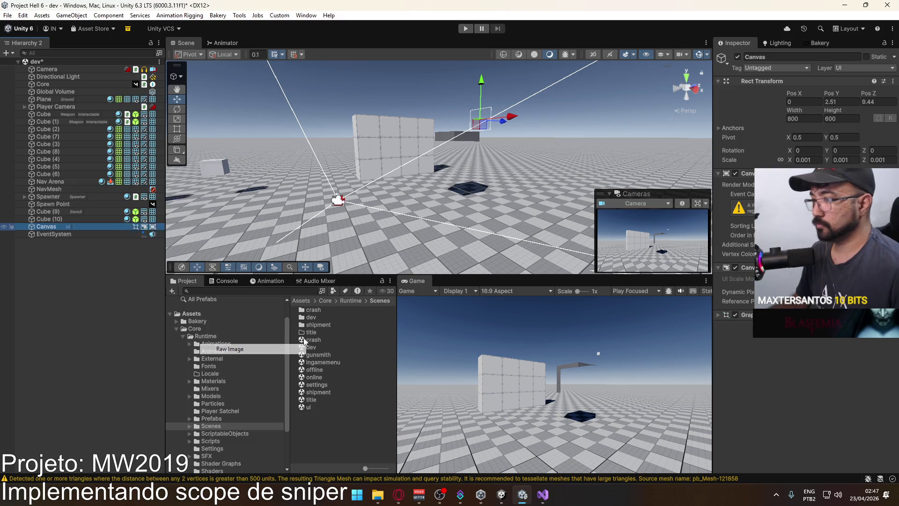
left_click(893, 207)
type("ref")
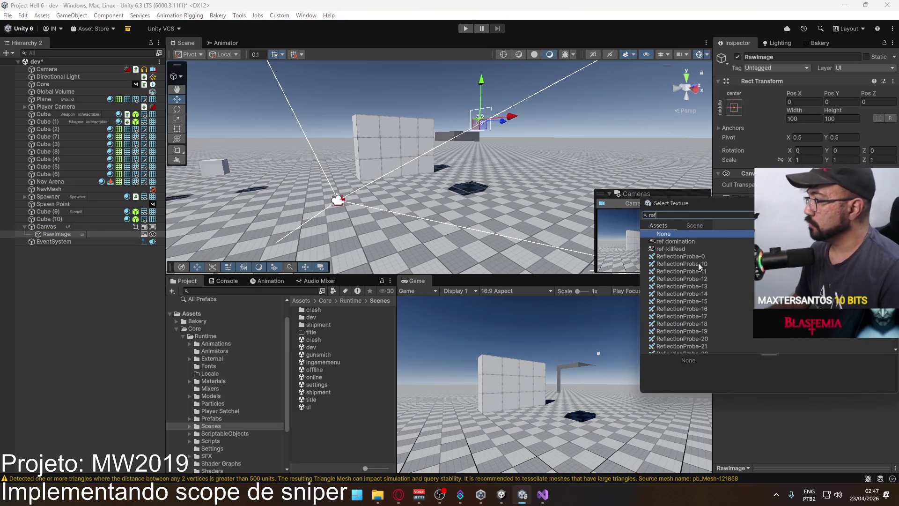
double_click(680, 249)
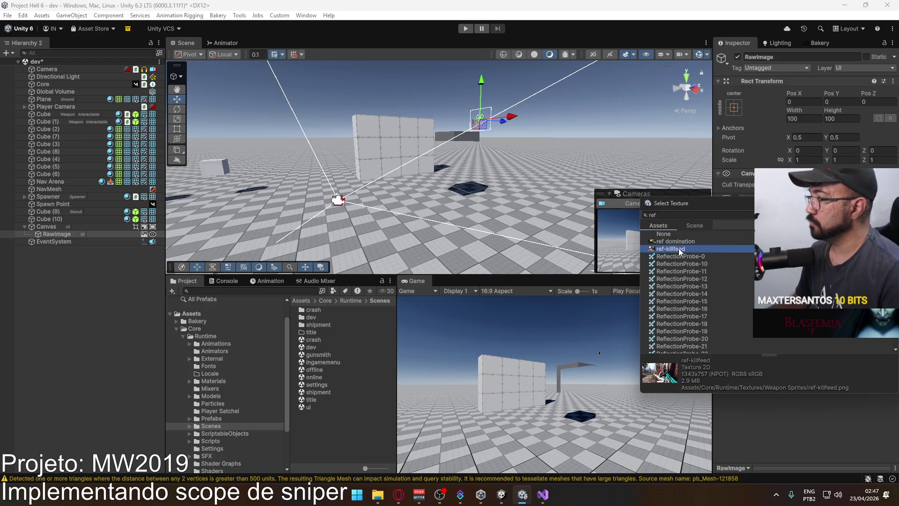
Step: Set the image to its native 1343 by 757 size, then stretch-anchor it with zero offsets
left_click_drag(543, 180, 527, 176)
key("f")
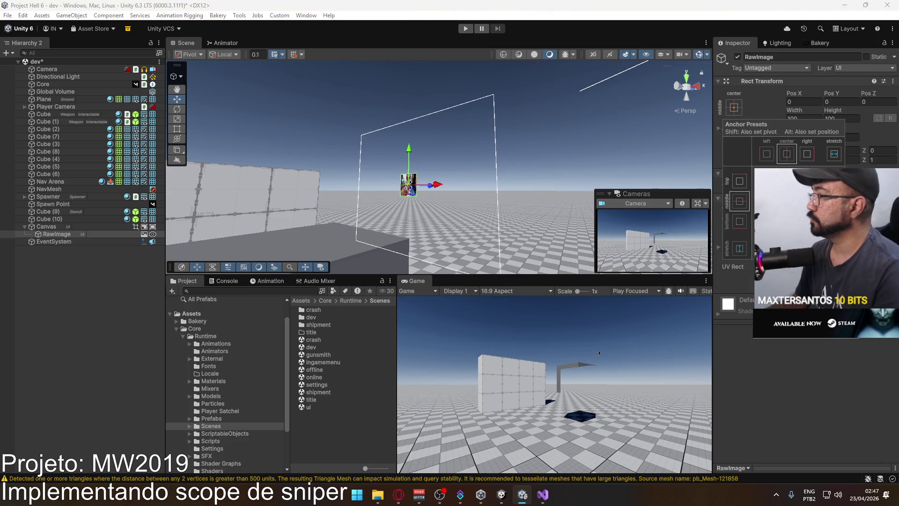
left_click(857, 287)
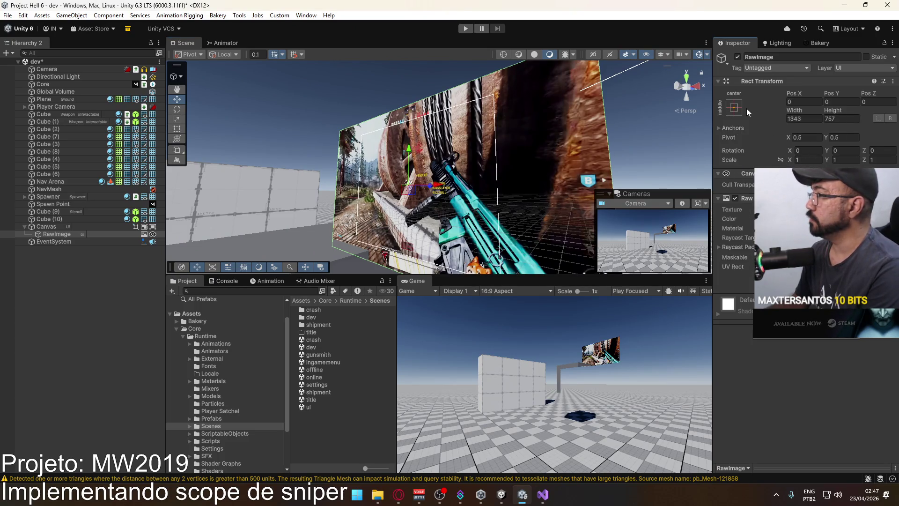
left_click(734, 107)
left_click(834, 249)
left_click(798, 102)
Step: Zero the RawImage's remaining stretch offsets so it fills the whole canvas
type("0")
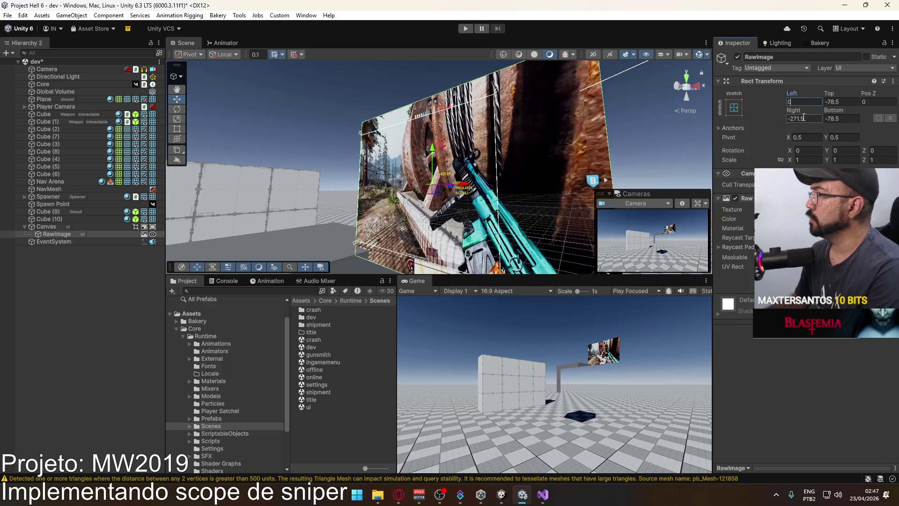
key("Tab")
type("0")
left_click_drag(594, 147, 541, 176)
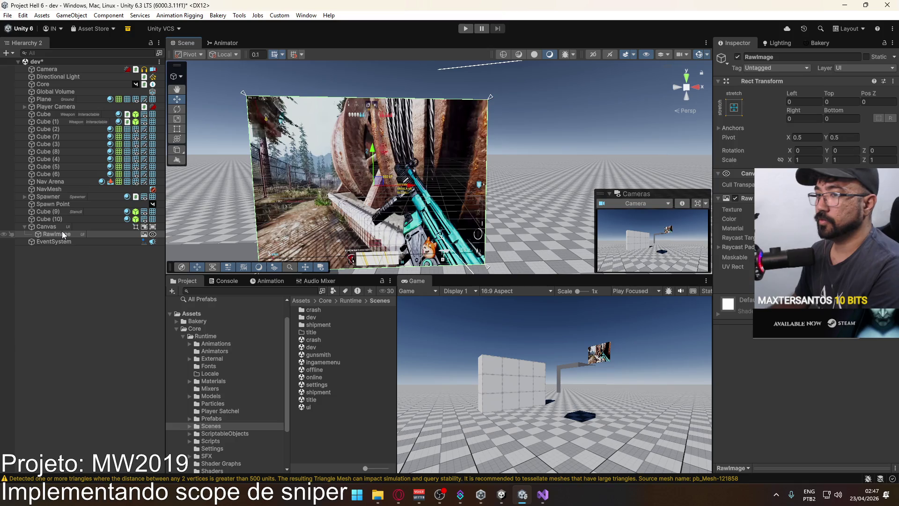
Step: Resize the Canvas Rect Transform to Width 800 and Height 450
left_click(100, 225)
left_click(792, 119)
type("1600")
key("Tab")
type("900")
left_click(785, 119)
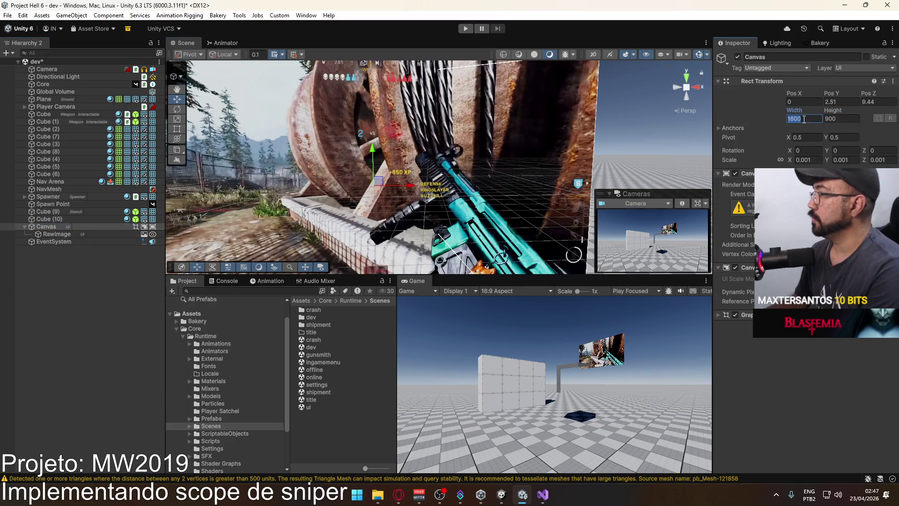
type("800")
left_click(834, 120)
type("450")
mouse_move(689, 114)
left_mouse_down()
mouse_move(378, 178)
mouse_move(436, 161)
mouse_move(447, 211)
mouse_move(351, 233)
mouse_move(439, 223)
left_mouse_up()
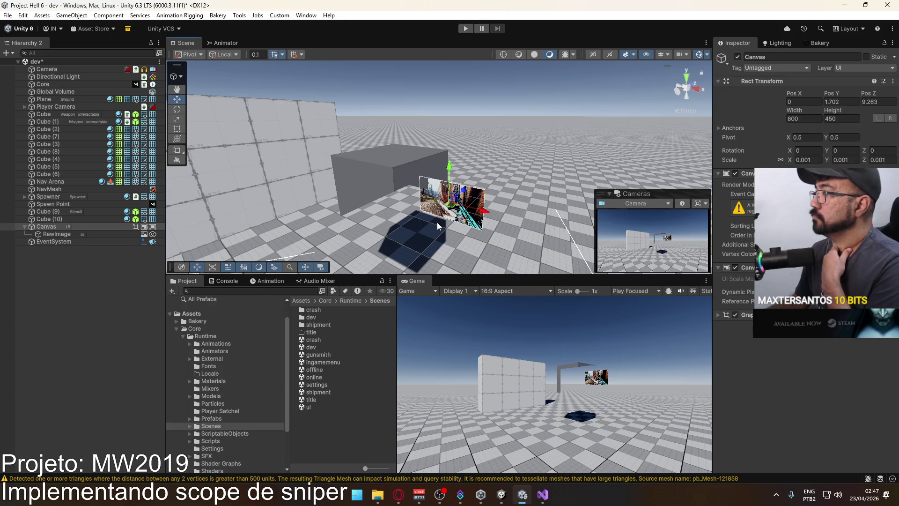
Step: Check Cube (10)'s Stencil Mask material, then try the RawImage on the Stencil layer before restoring Default
left_click(364, 218)
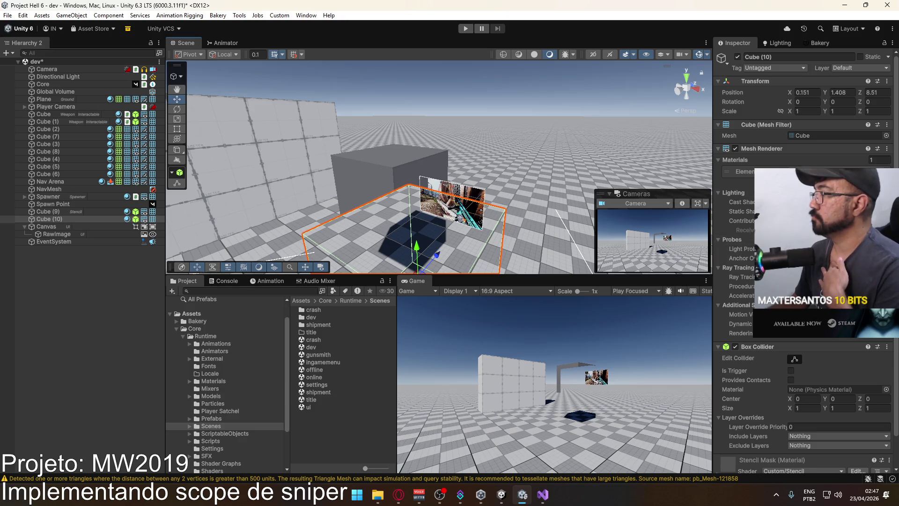
left_click(805, 172)
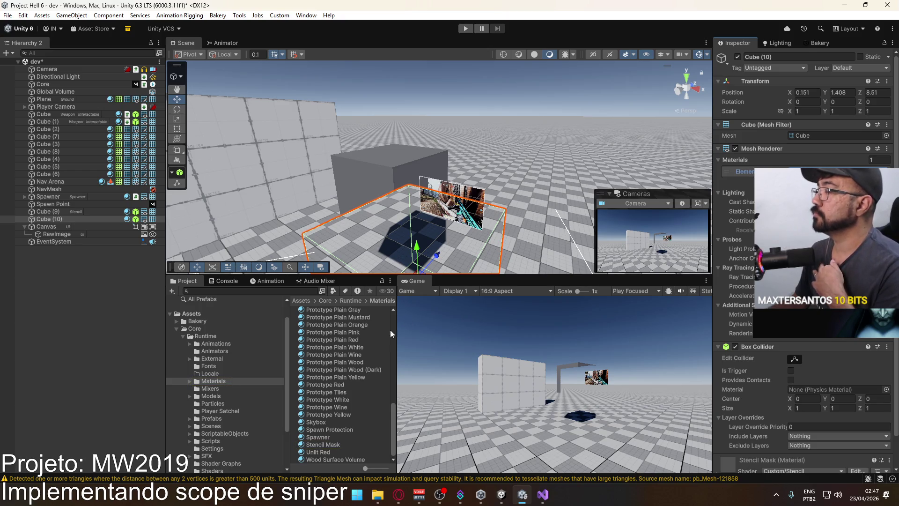
left_click(476, 197)
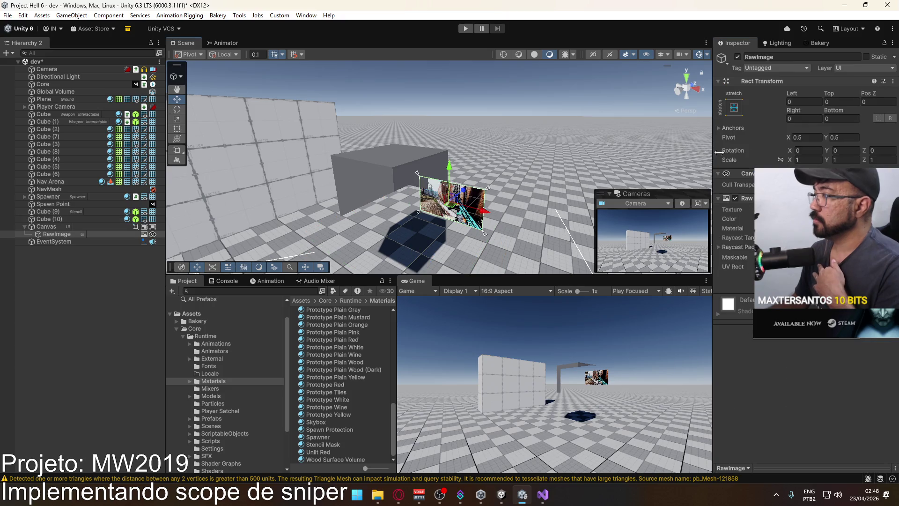
left_click(862, 68)
left_click(829, 171)
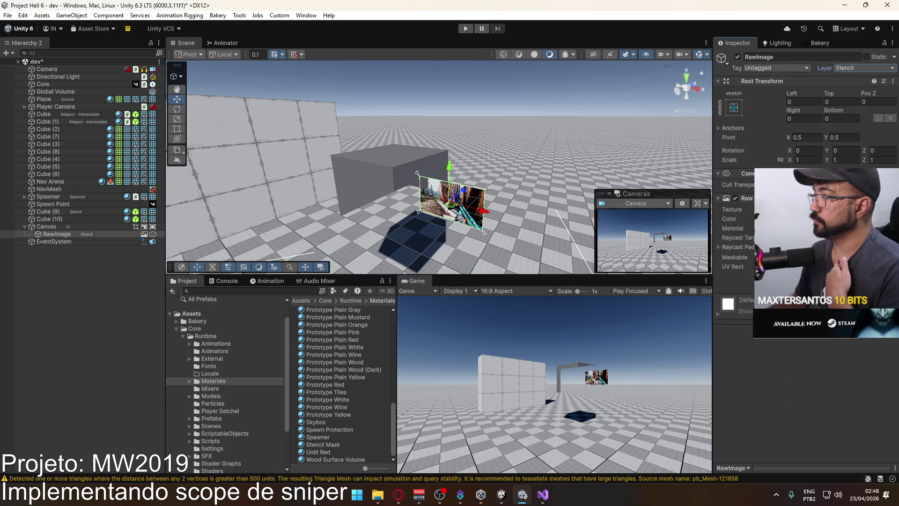
left_click(852, 70)
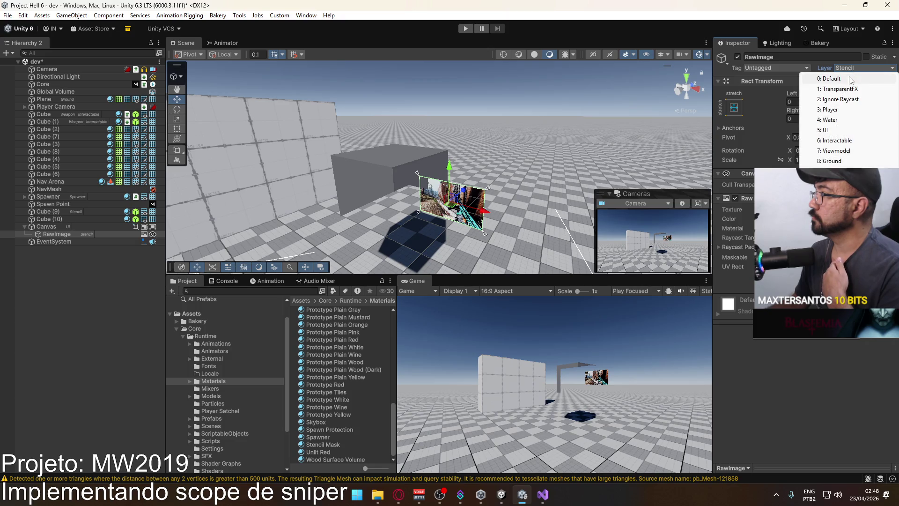
left_click(832, 78)
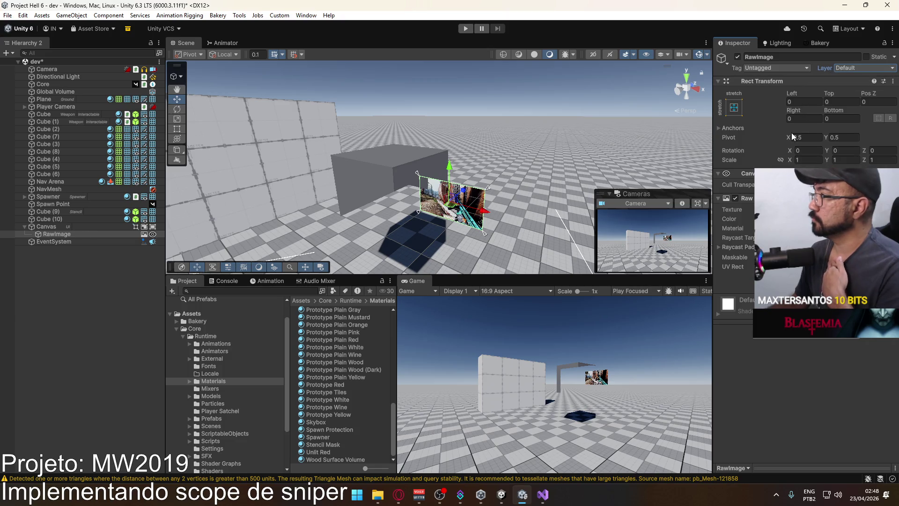
Step: Put the Canvas and its children on the Stencil layer, then undo the change
left_click(77, 228)
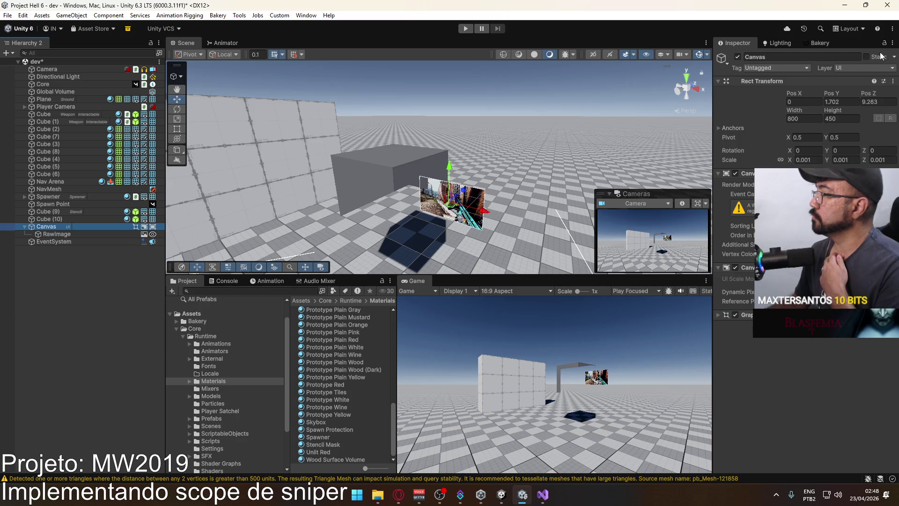
left_click(853, 69)
left_click(831, 171)
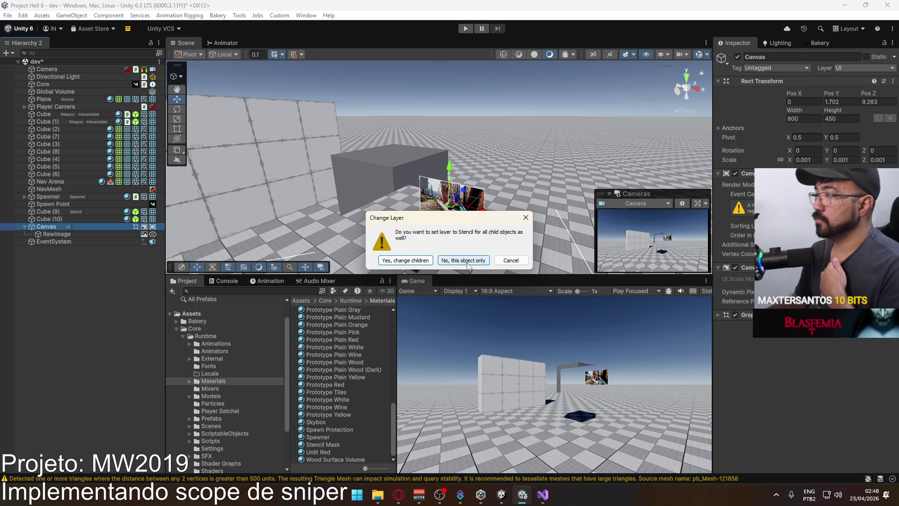
left_click(424, 260)
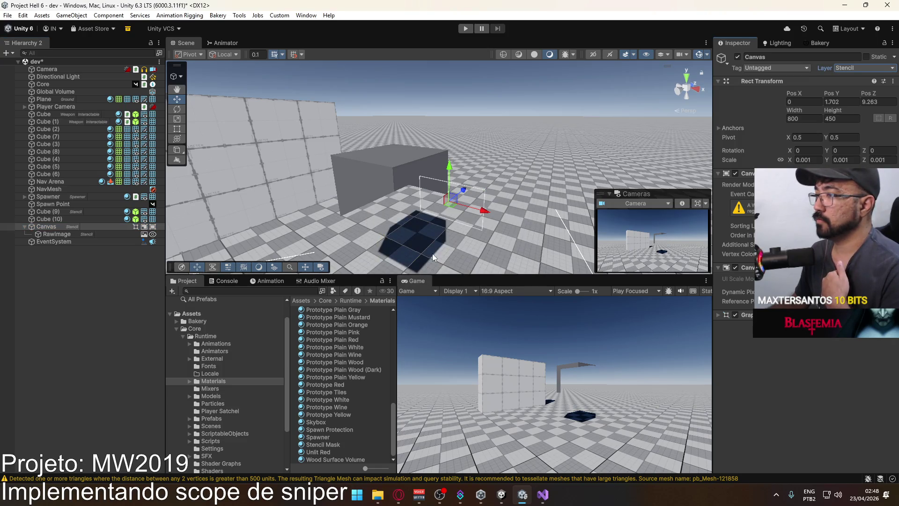
key("ctrl+z")
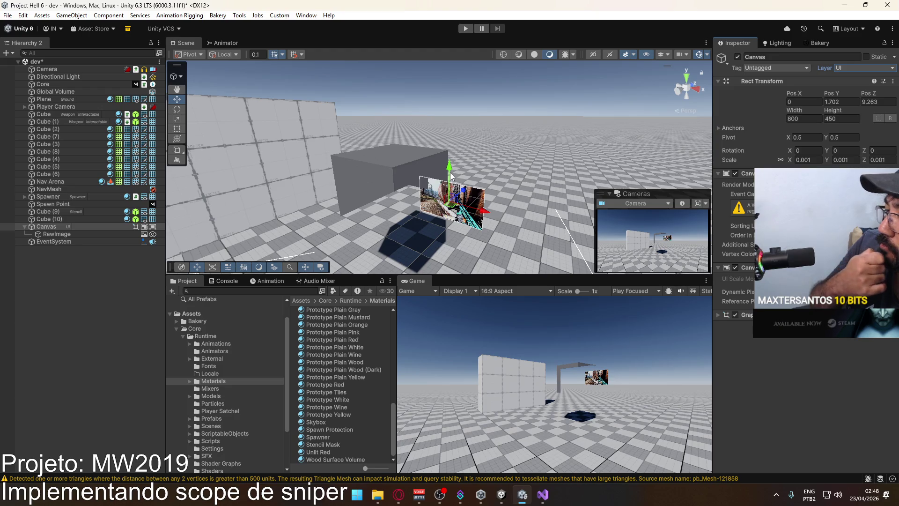
Step: Delete the Canvas together with its RawImage
left_click(69, 229)
key("Delete")
mouse_move(414, 202)
left_mouse_down()
mouse_move(405, 186)
mouse_move(356, 194)
mouse_move(248, 188)
mouse_move(511, 203)
mouse_move(425, 231)
mouse_move(412, 225)
mouse_move(422, 216)
left_mouse_up()
Step: Shift Cube (10) to X 0.78 and browse to the project's Settings folder
left_click(404, 185)
left_click(388, 197)
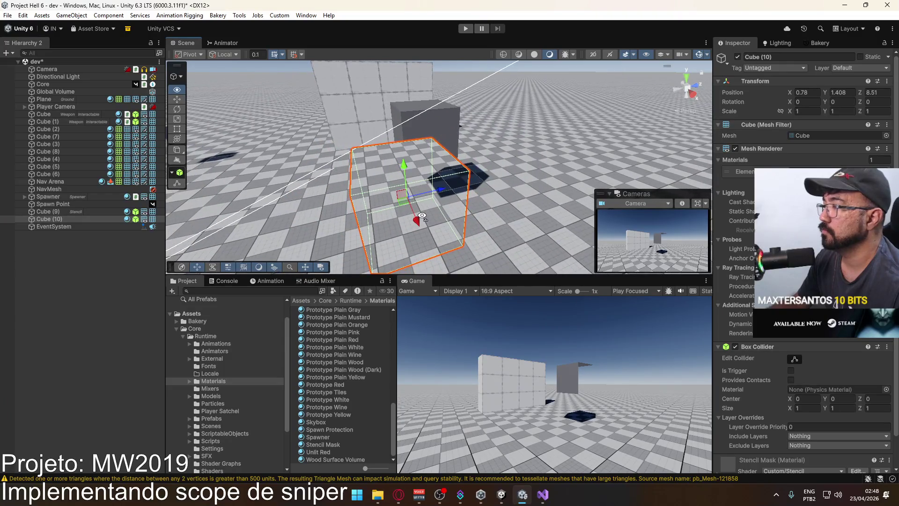
scroll(226, 407, "down", 3)
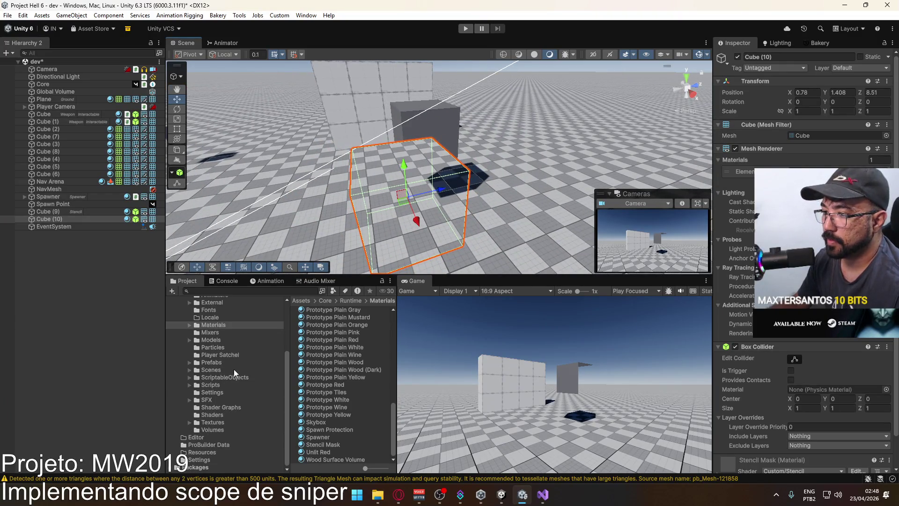
left_click(221, 392)
Step: Cycle the Stencil feature's compare function through Greater Equal, Not Equal, Less Equal, Never and Less
left_click(351, 332)
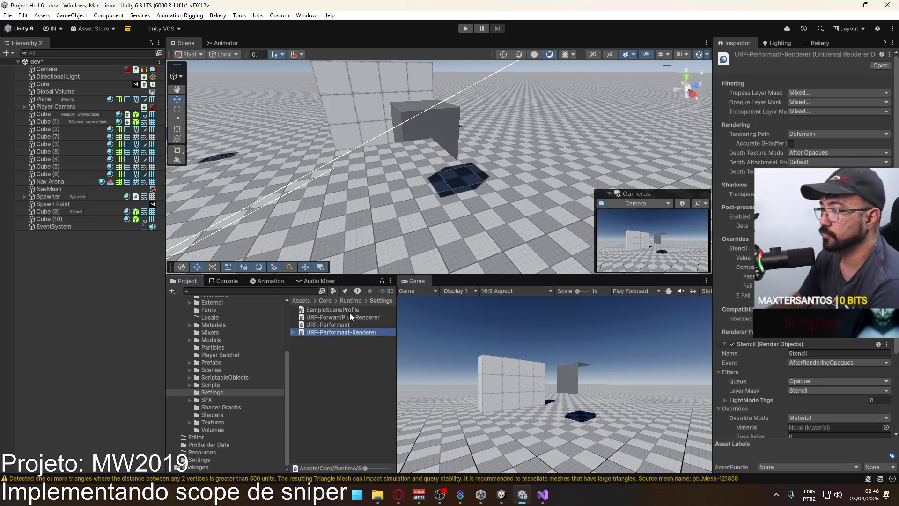
scroll(812, 340, "down", 5)
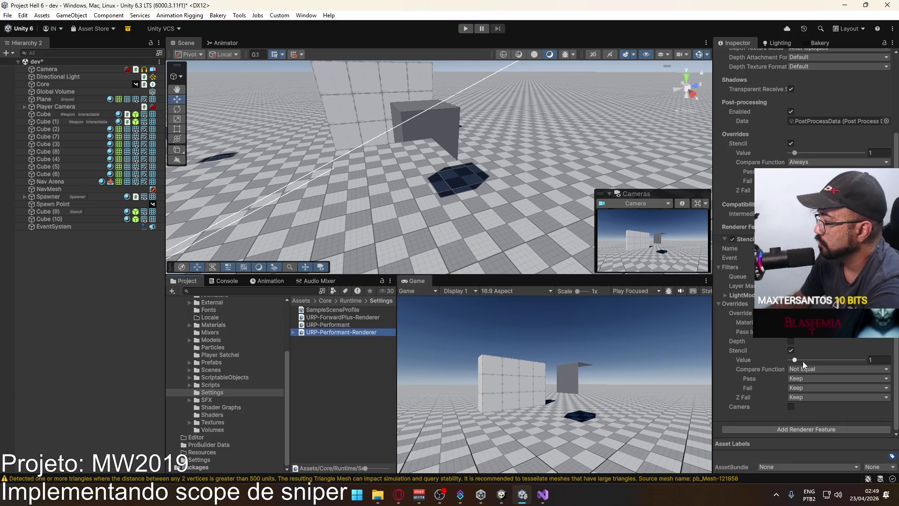
left_click(820, 368)
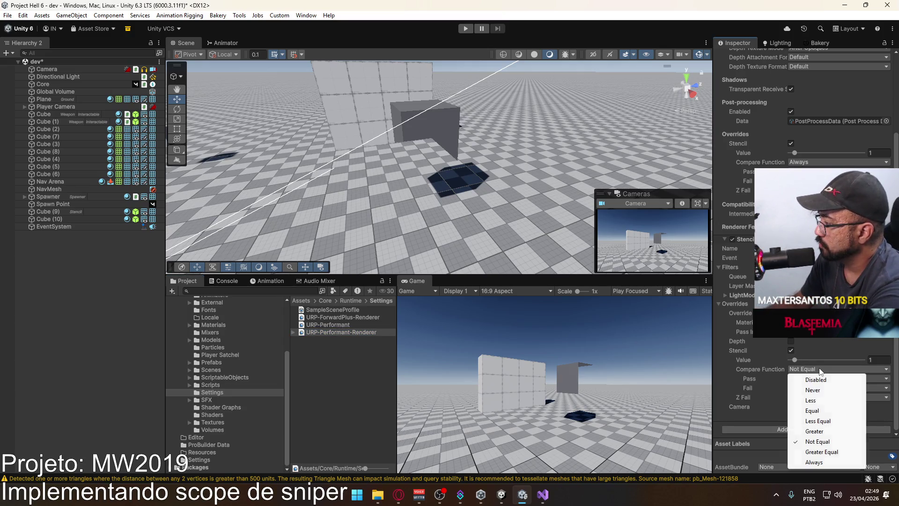
left_click(832, 452)
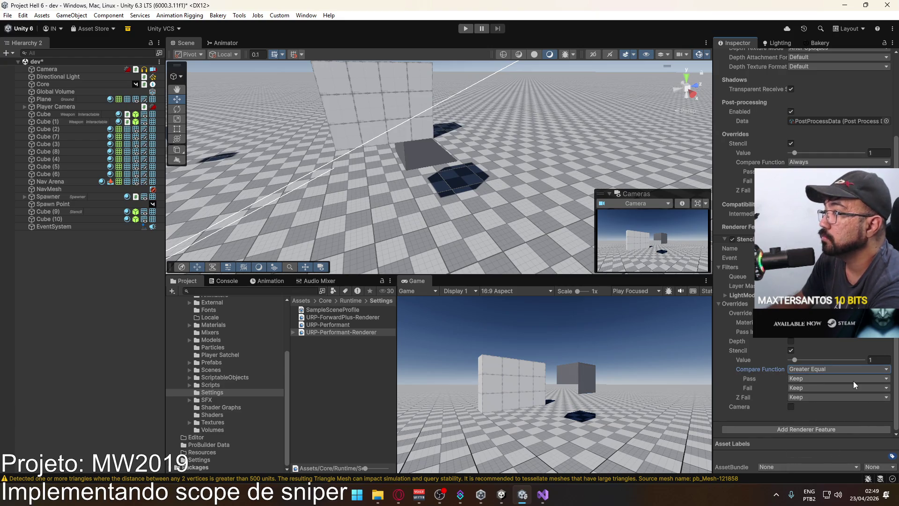
left_click(811, 369)
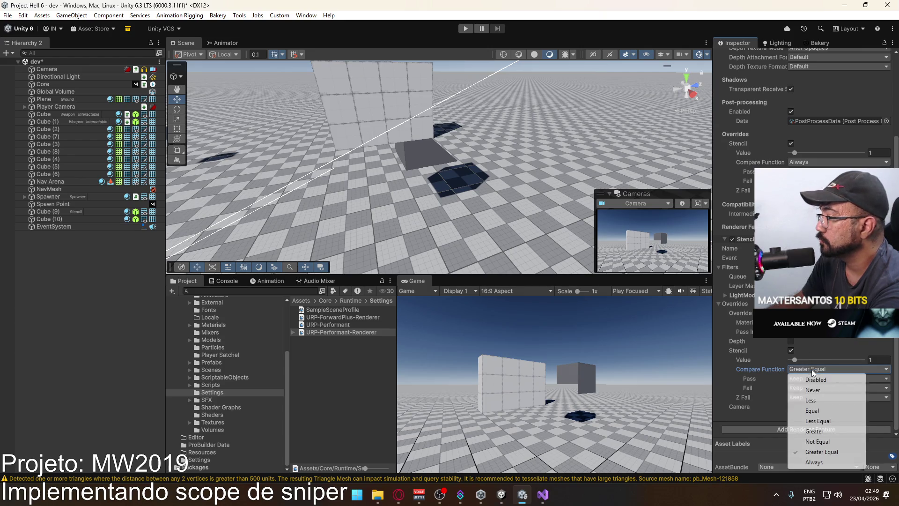
left_click(827, 442)
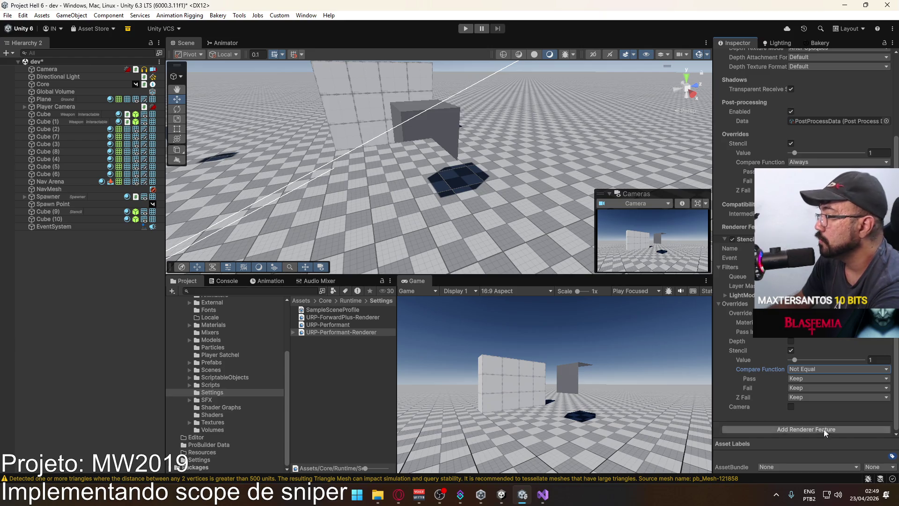
left_click(813, 370)
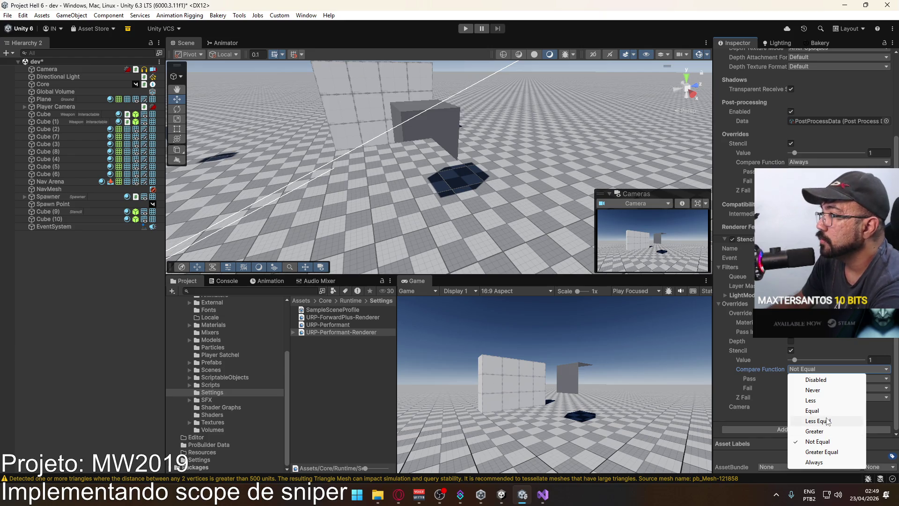
left_click(828, 420)
left_click(814, 371)
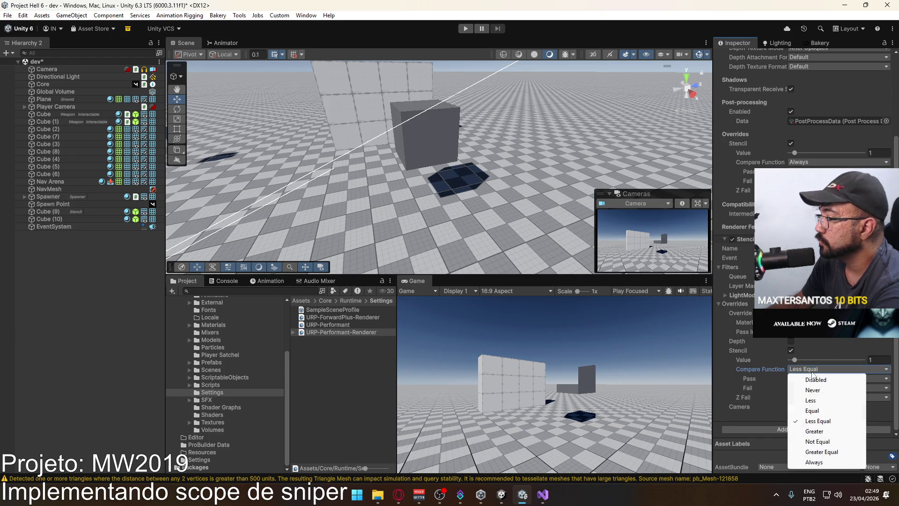
left_click(817, 390)
left_click(808, 369)
left_click(815, 402)
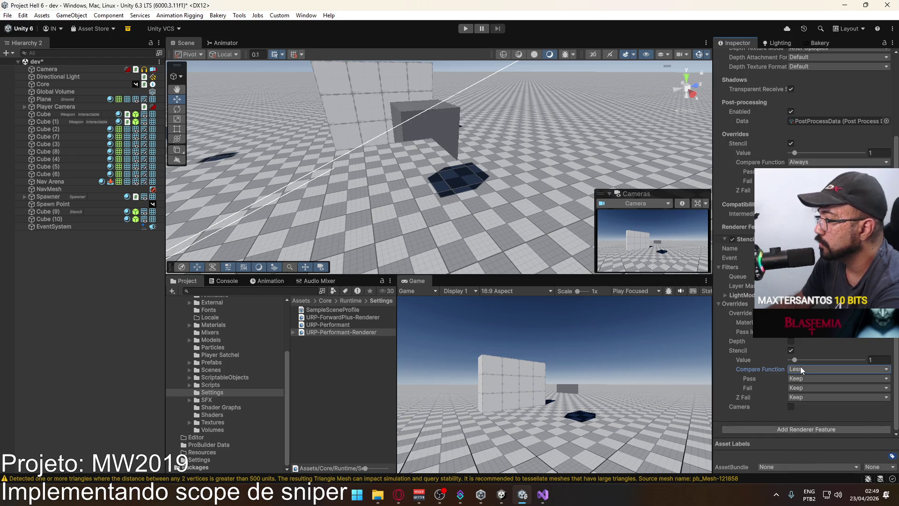
Step: Try Equal, Less Equal, Greater and Greater Equal, settle on Not Equal, and view the mask cube
left_click(801, 369)
left_click(807, 411)
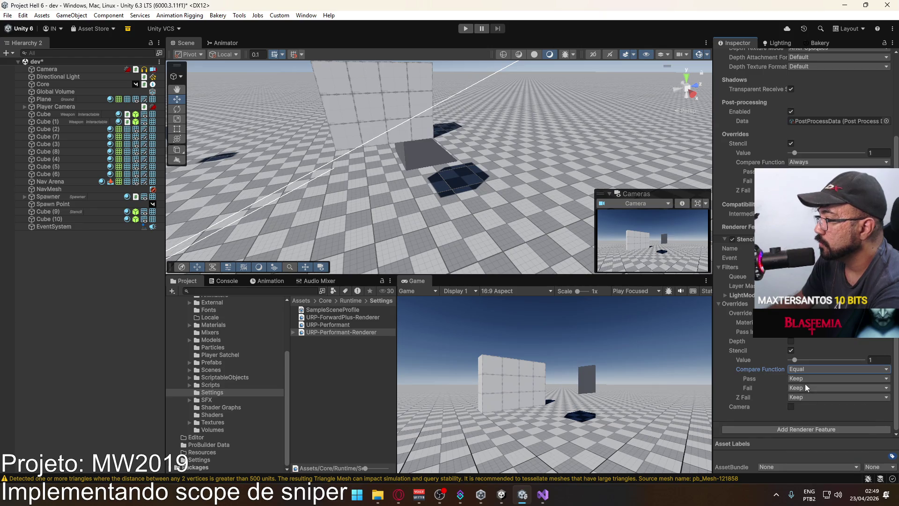
left_click(814, 367)
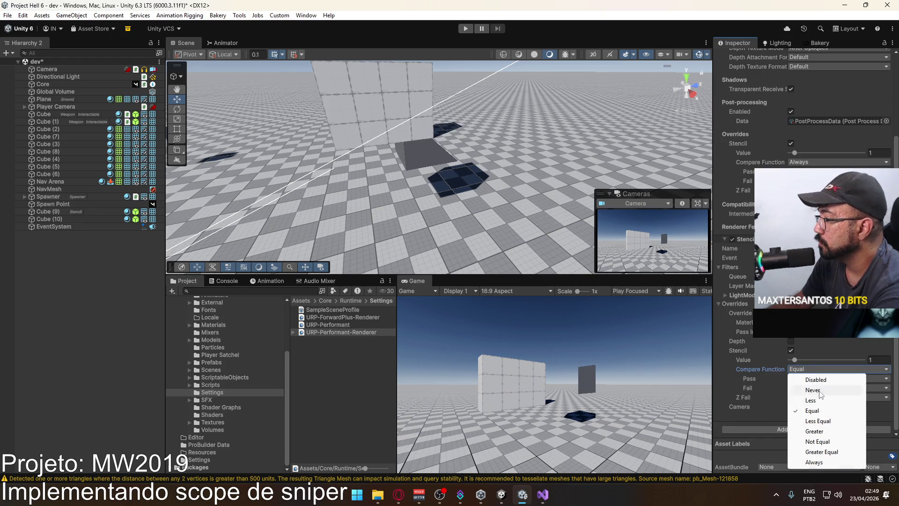
left_click(817, 420)
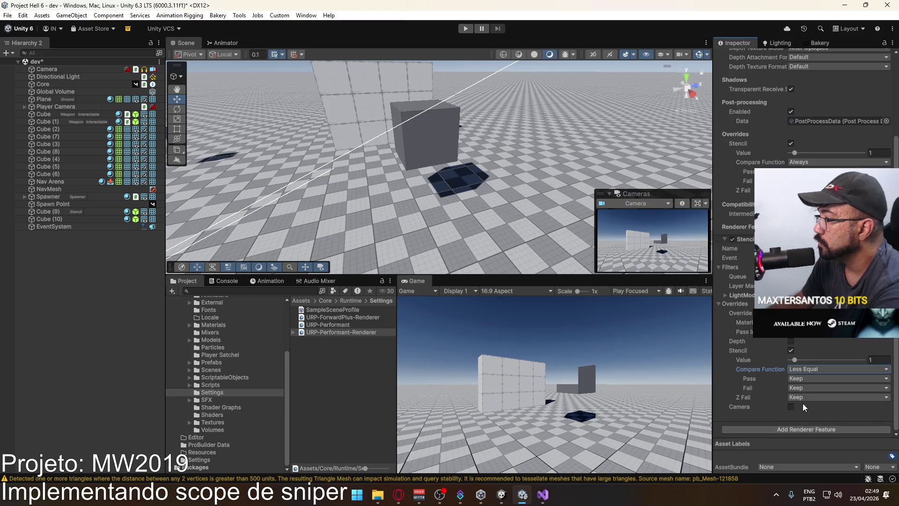
left_click(816, 369)
left_click(828, 429)
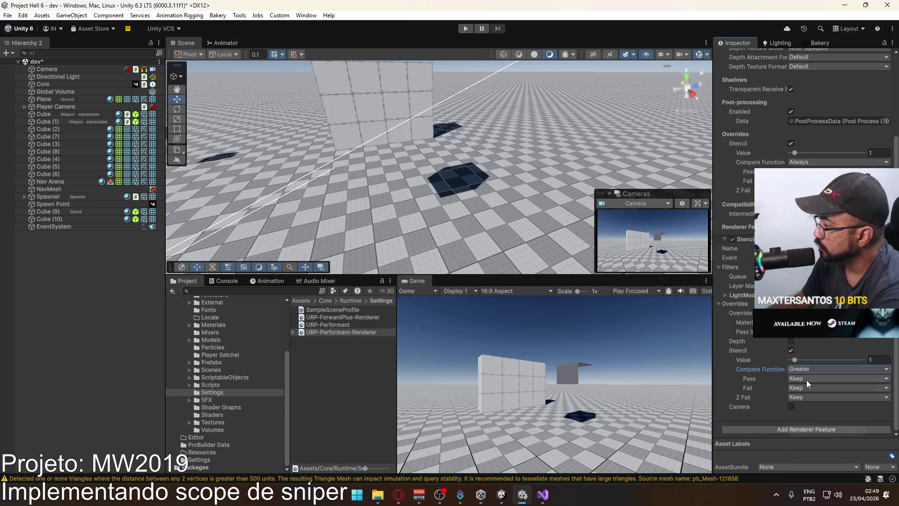
left_click(816, 371)
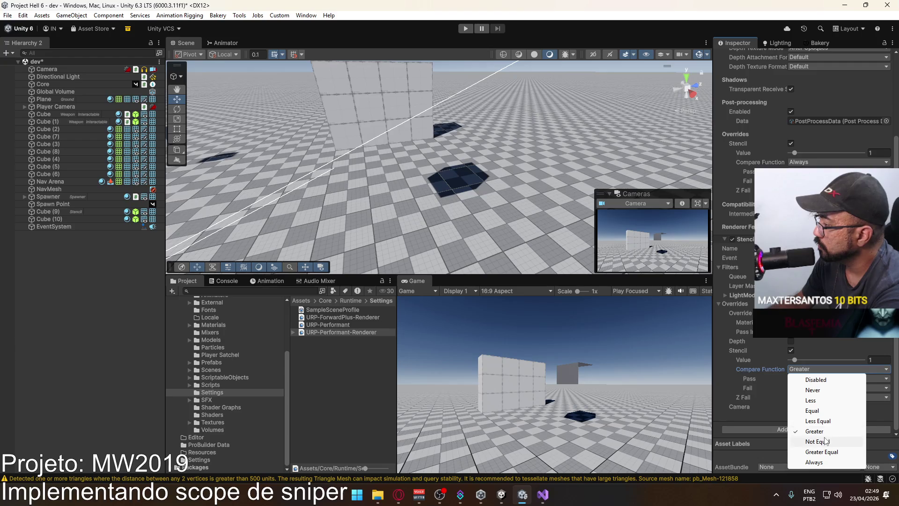
left_click(824, 432)
left_click(822, 369)
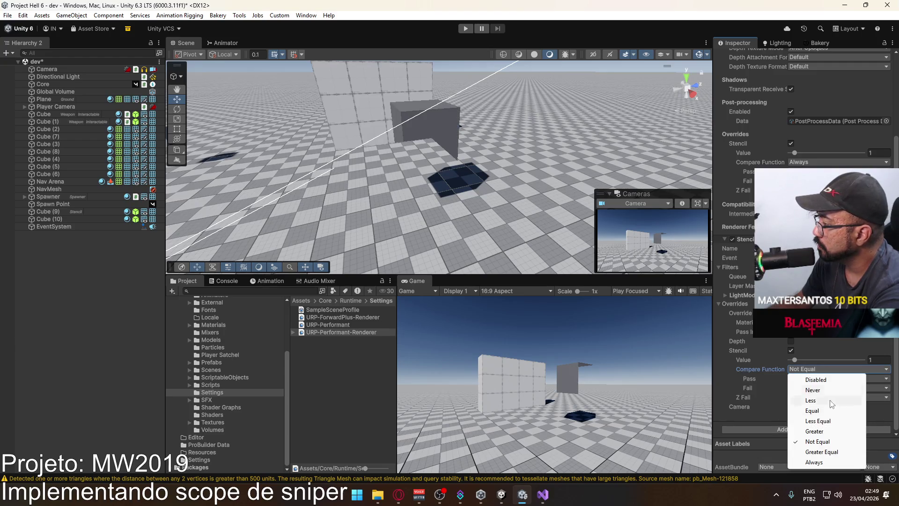
left_click(821, 451)
left_click(822, 369)
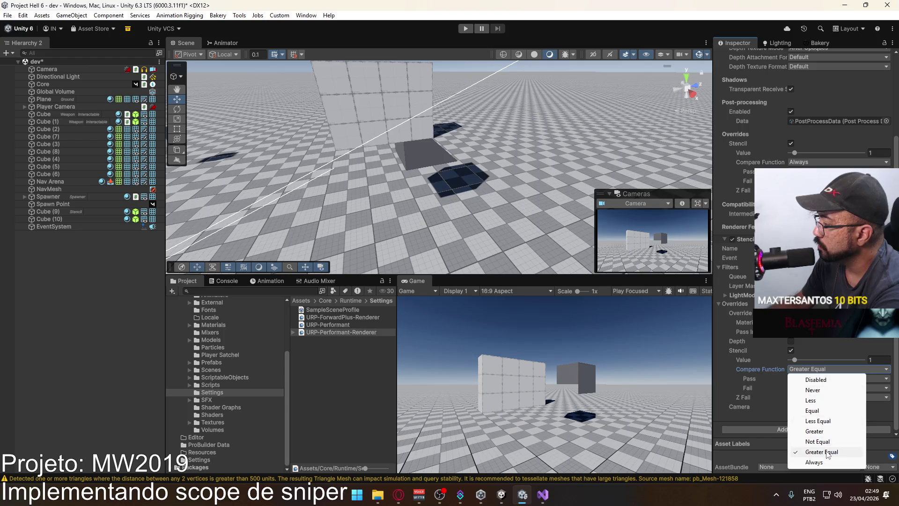
left_click(825, 433)
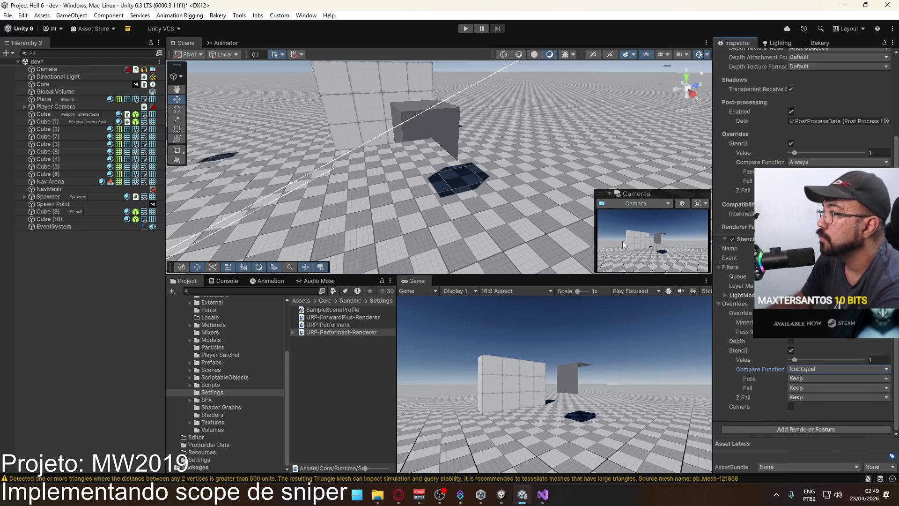
left_click(448, 168)
mouse_move(448, 169)
left_mouse_down()
mouse_move(498, 187)
mouse_move(411, 166)
left_mouse_up()
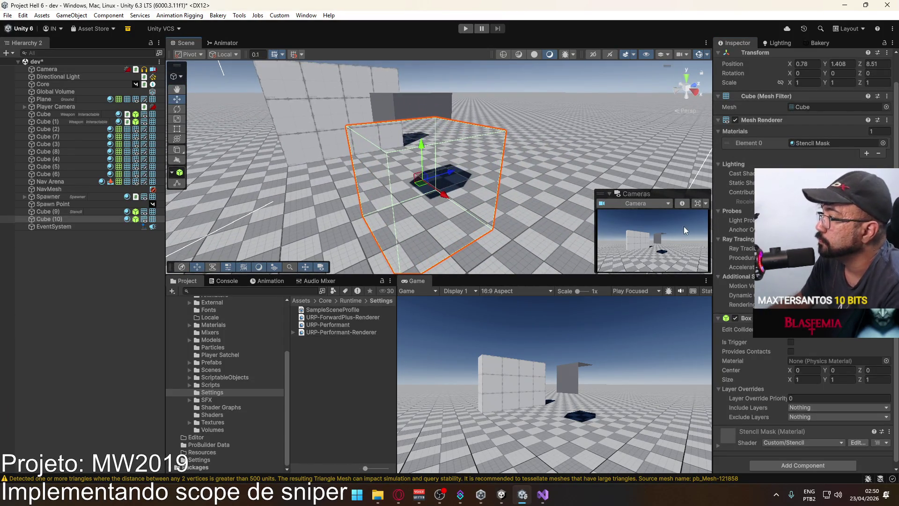
Step: Try Replace for the Stencil feature's Pass operation, then leave it at Keep
left_click(335, 331)
scroll(815, 363, "down", 5)
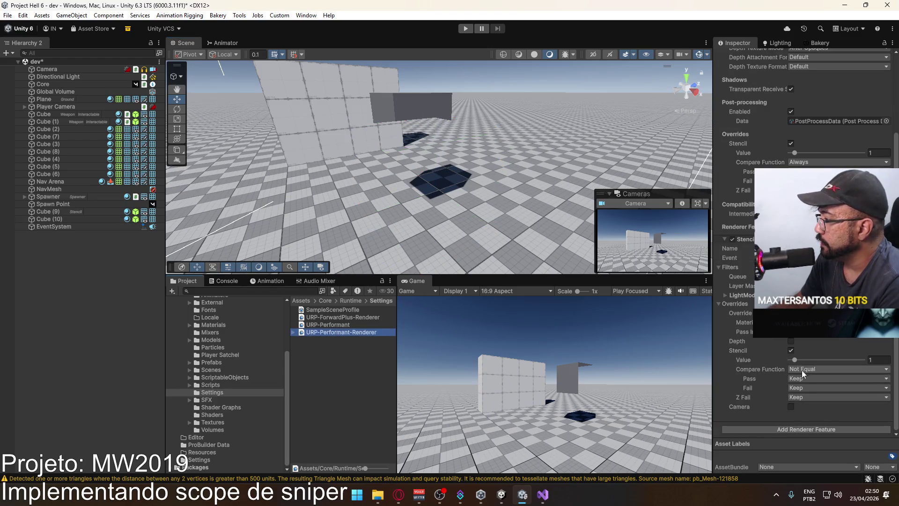
left_click(802, 378)
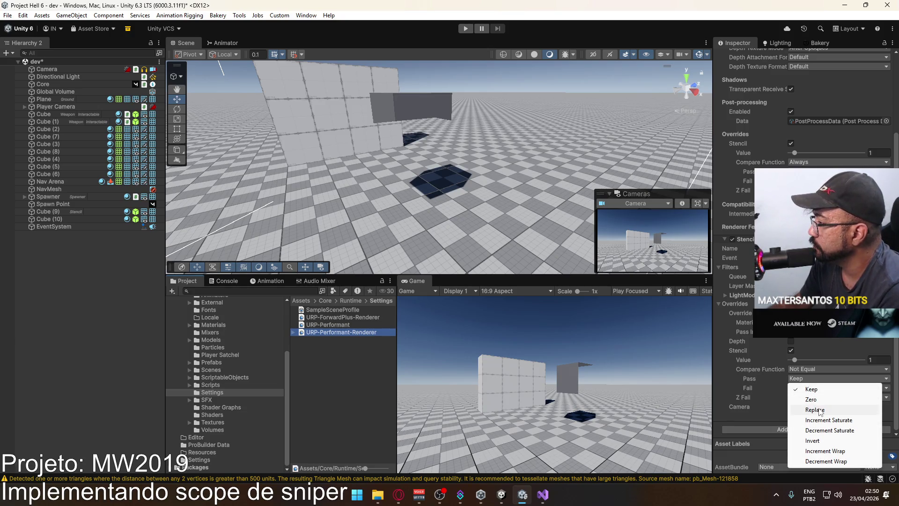
left_click(823, 411)
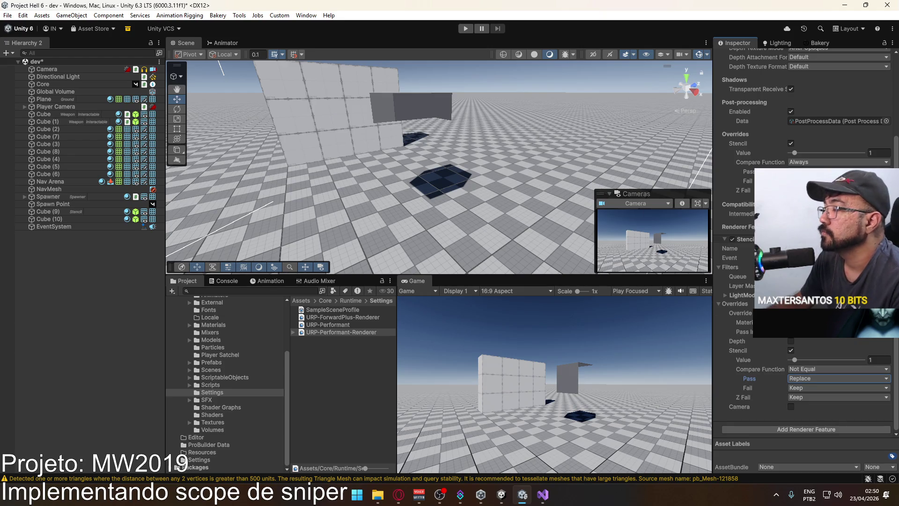
left_click(812, 380)
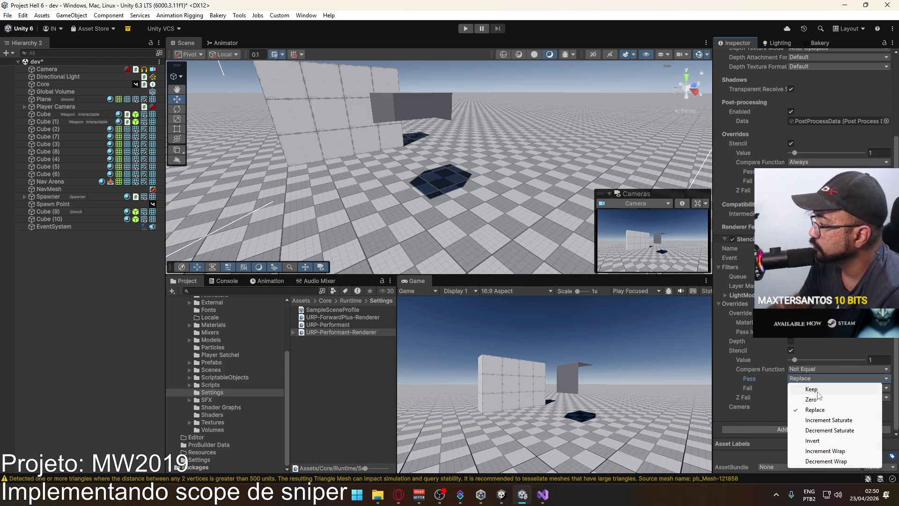
left_click(819, 399)
left_click(818, 375)
left_click(818, 387)
left_click(819, 373)
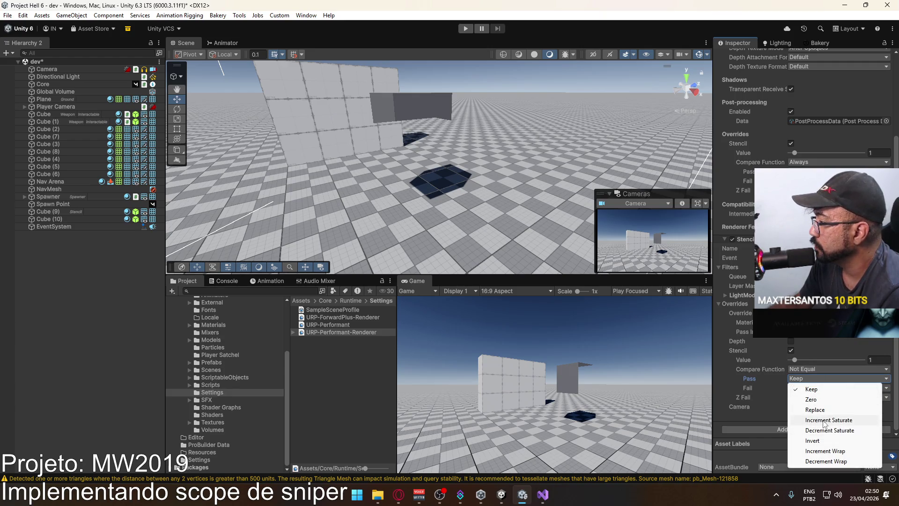
left_click(752, 381)
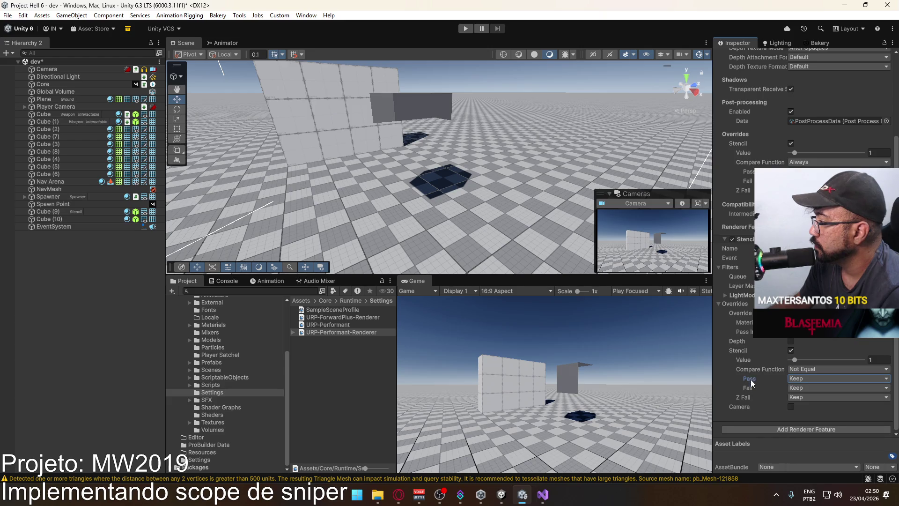
Step: Try Zero and Replace for the Fail operation, then restore Keep
left_click(801, 386)
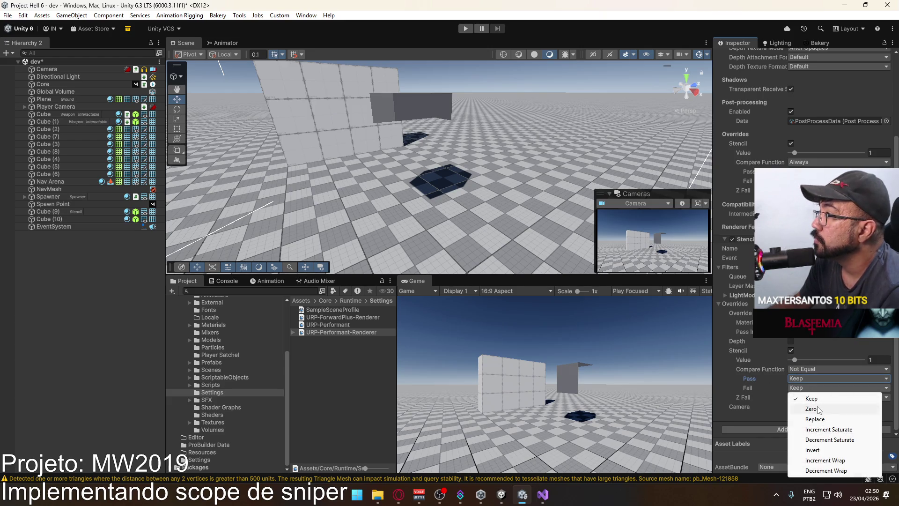
left_click(817, 409)
left_click(810, 390)
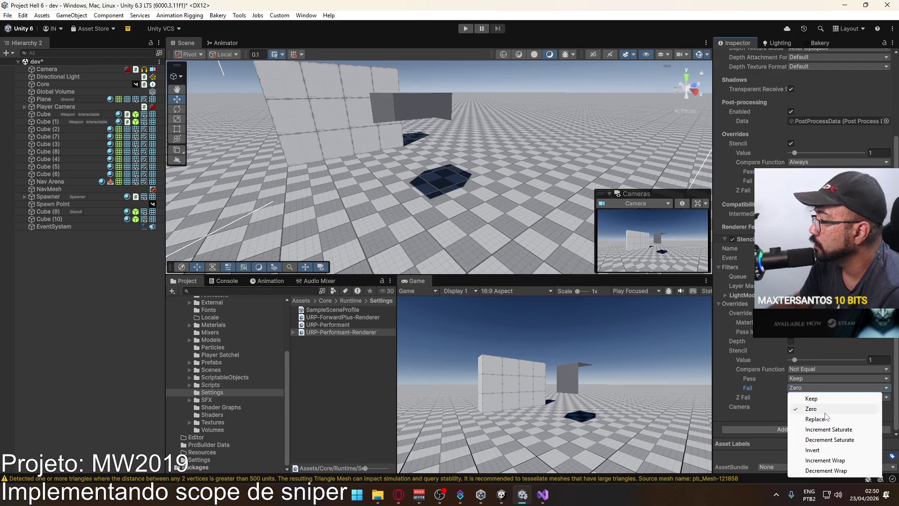
left_click(815, 418)
left_click(816, 387)
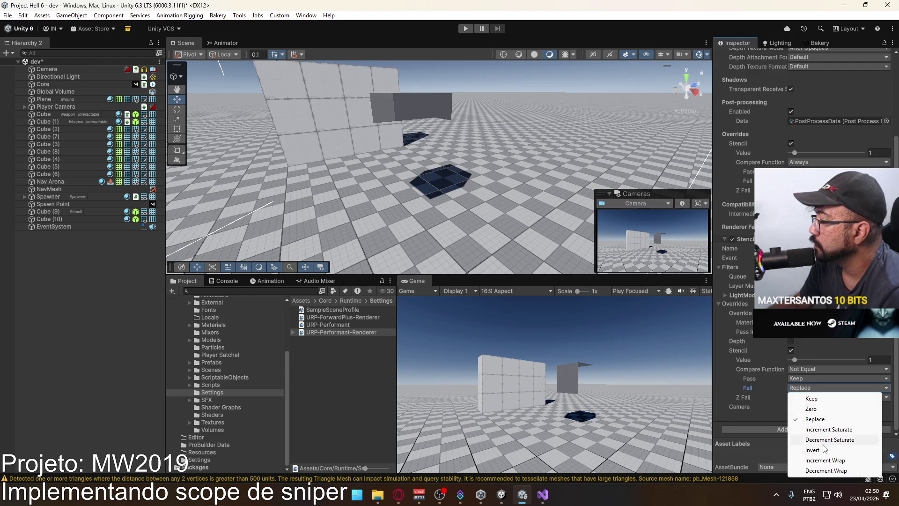
left_click(816, 399)
Step: Try Replace and Decrement Wrap for Z Fail, then restore Keep
left_click(816, 400)
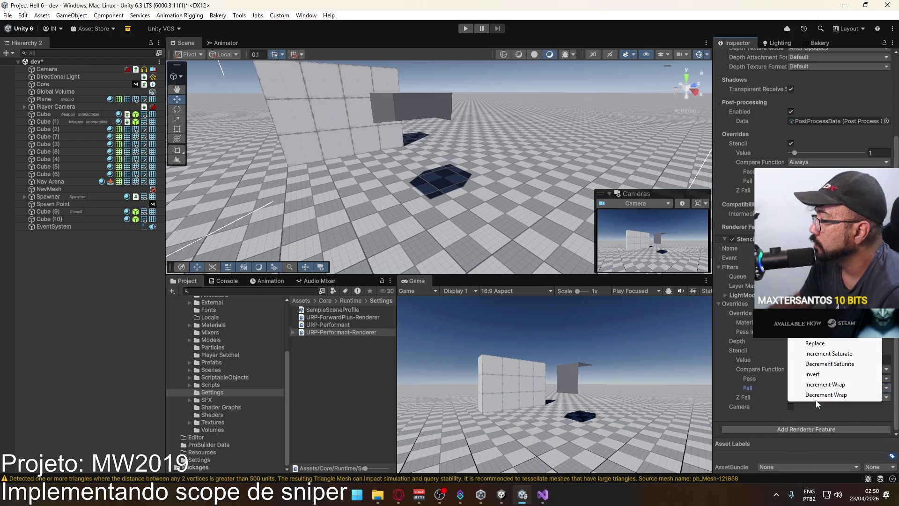
left_click(820, 347)
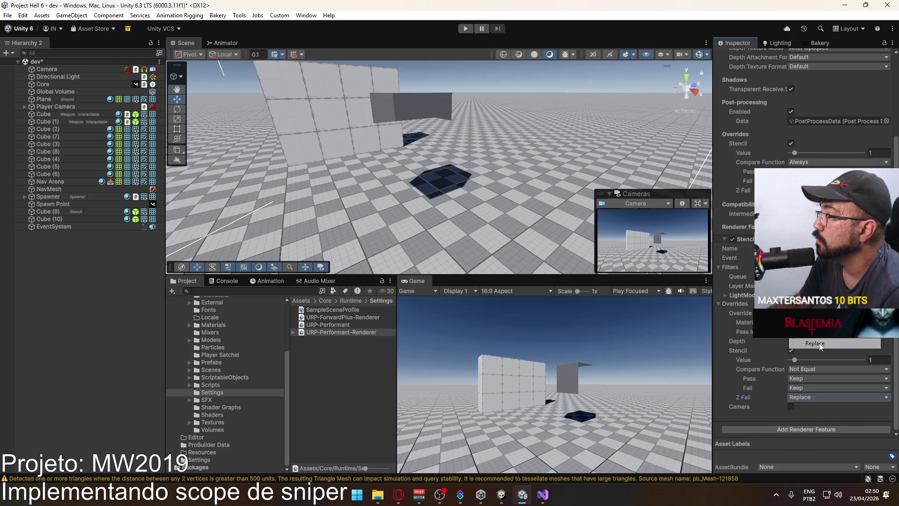
left_click(815, 398)
left_click(813, 395)
left_click(819, 397)
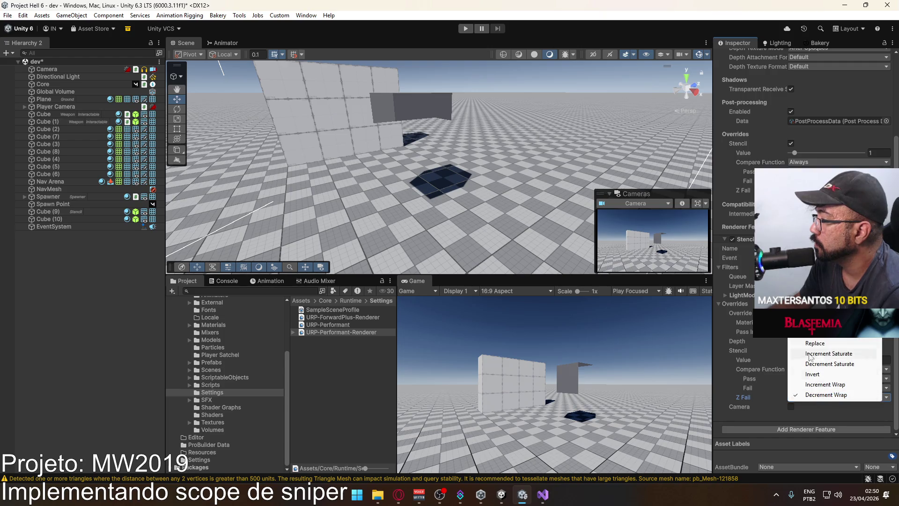
left_click(821, 340)
left_click(816, 396)
left_click(765, 379)
Step: Set the compare function to Greater Equal and check the mask cube
left_click(814, 369)
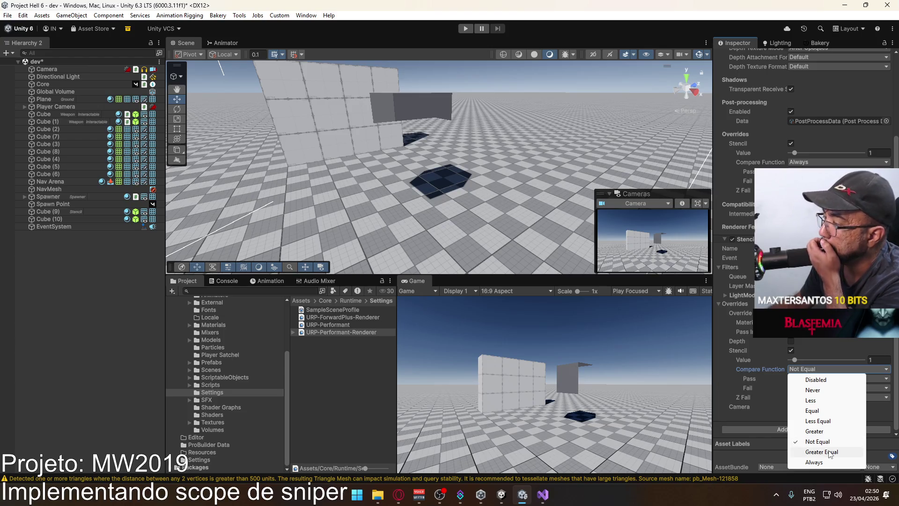
left_click(828, 452)
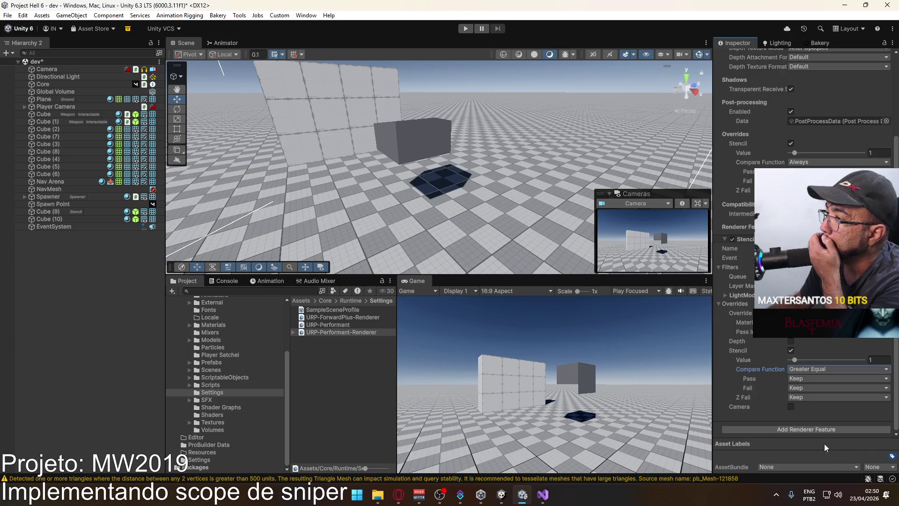
left_click(49, 219)
mouse_move(473, 197)
left_mouse_down()
mouse_move(488, 195)
mouse_move(453, 154)
mouse_move(516, 227)
mouse_move(400, 255)
mouse_move(438, 193)
mouse_move(483, 184)
left_mouse_up()
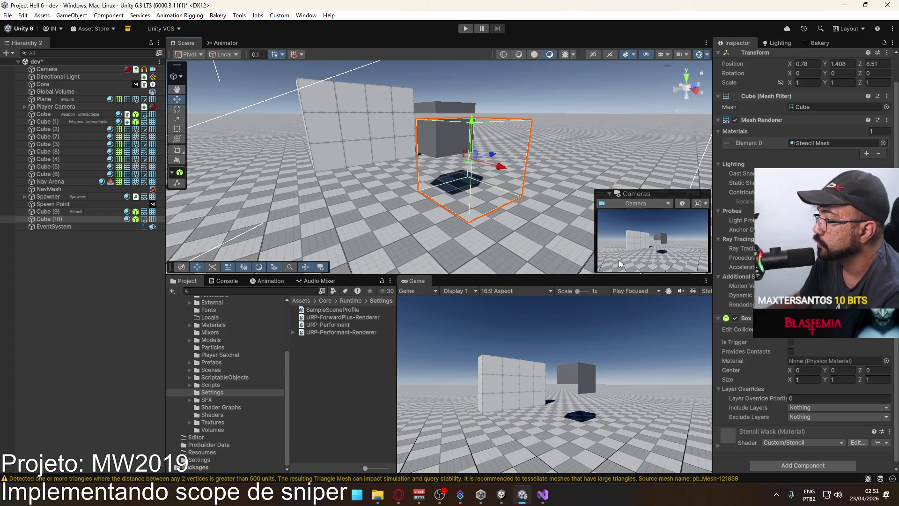
Step: Switch the compare function to Equal and inspect the masked Cube (10)
left_click(340, 333)
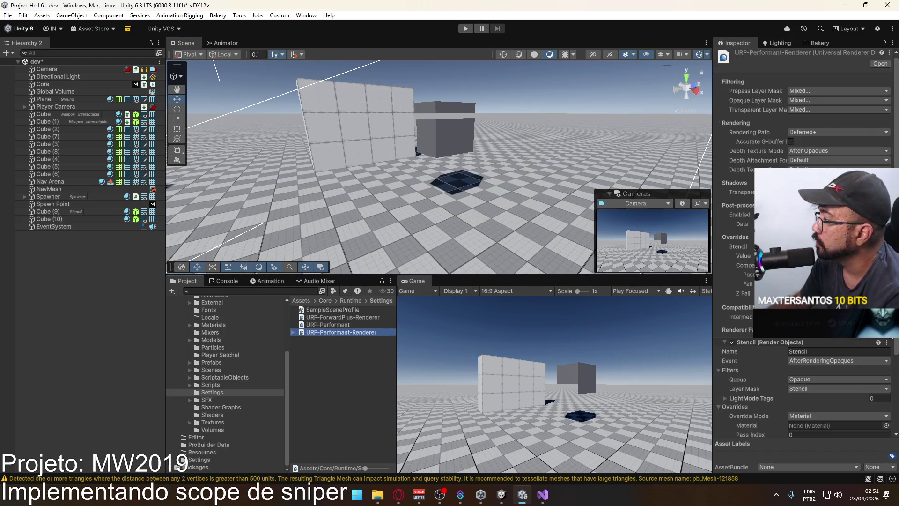
scroll(834, 404, "down", 5)
left_click(825, 370)
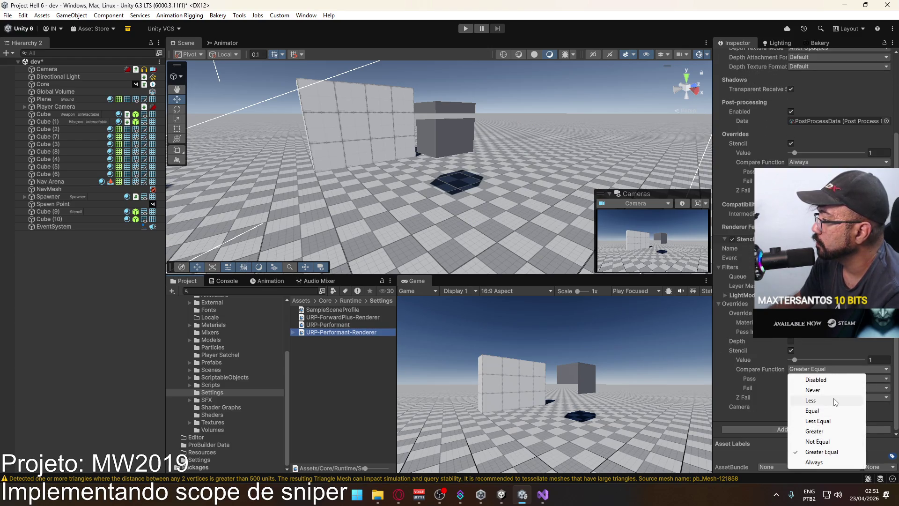
left_click(830, 411)
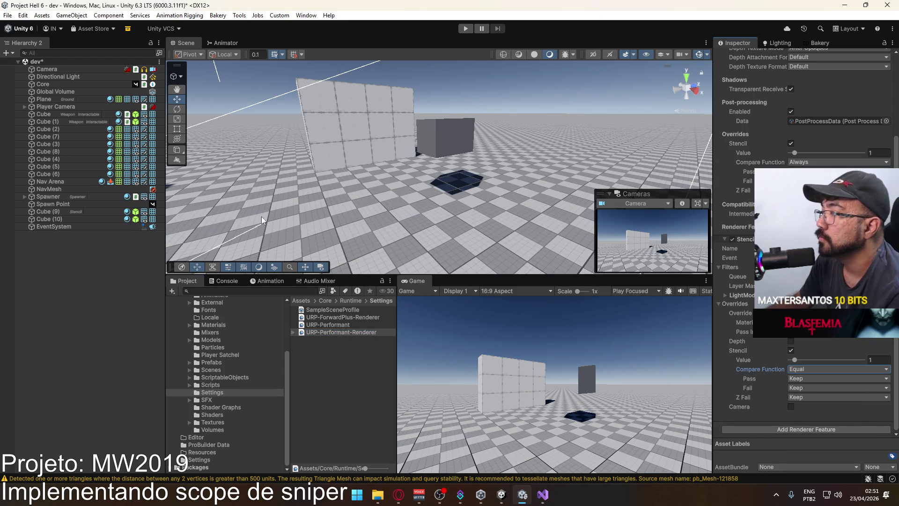
left_click(61, 219)
mouse_move(537, 171)
left_mouse_down()
mouse_move(511, 170)
mouse_move(509, 241)
mouse_move(507, 186)
left_mouse_up()
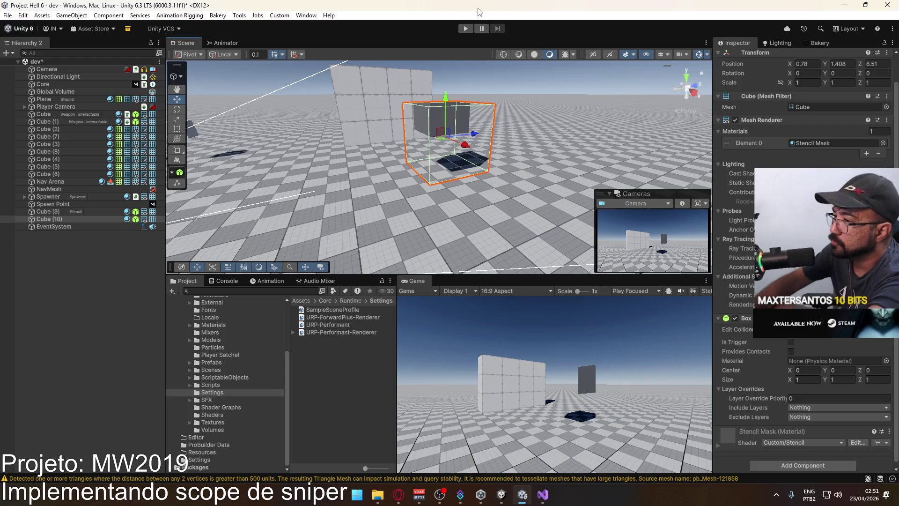
Step: Set the compare function to Less Equal and check the result on Cube (10)
left_click(354, 333)
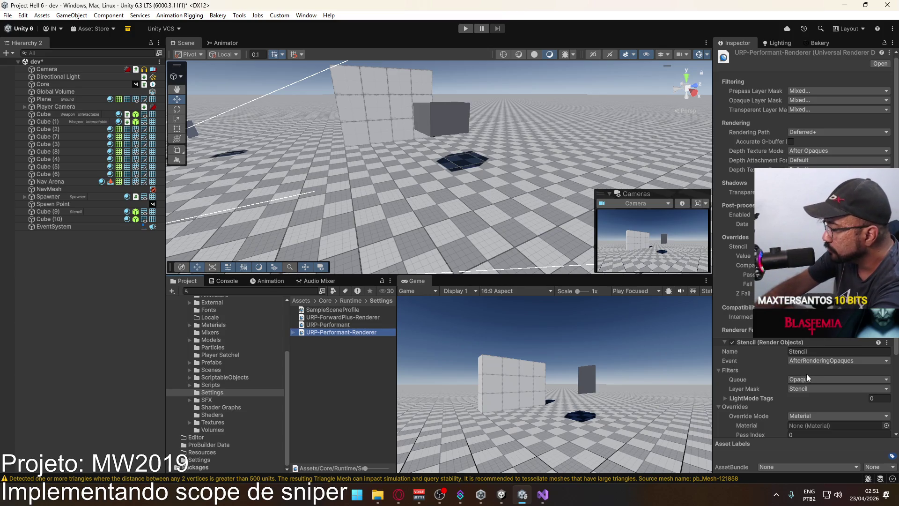
scroll(801, 374, "down", 5)
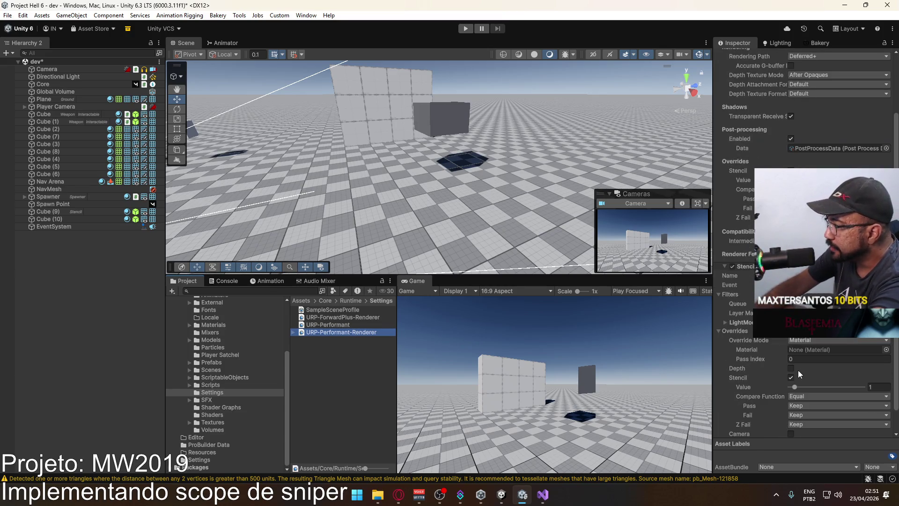
left_click(801, 370)
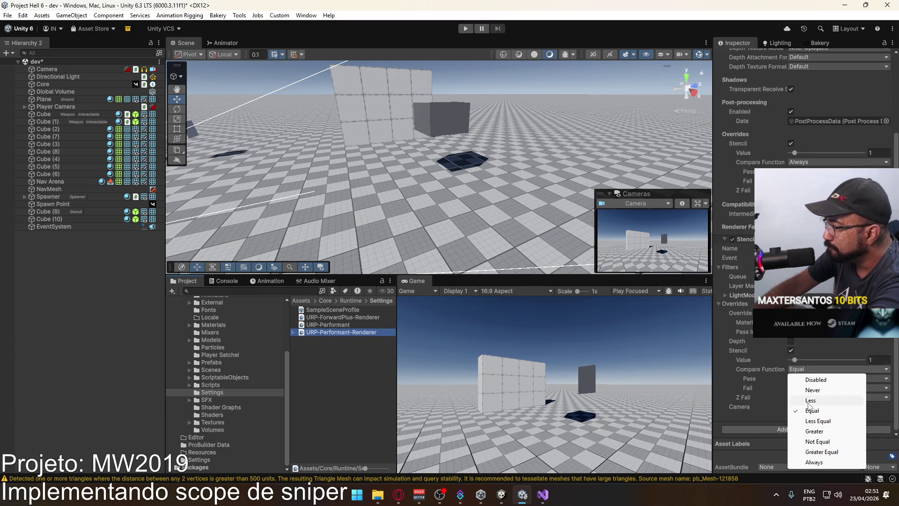
left_click(820, 421)
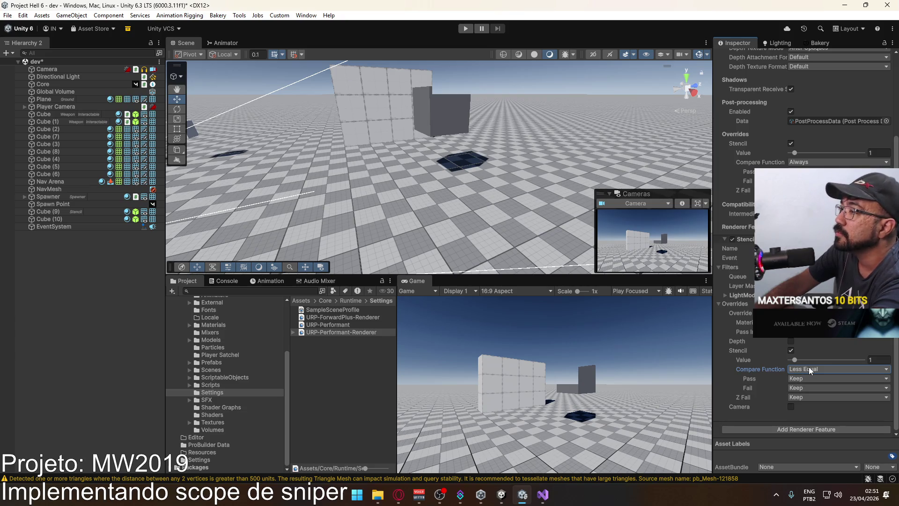
left_click(72, 219)
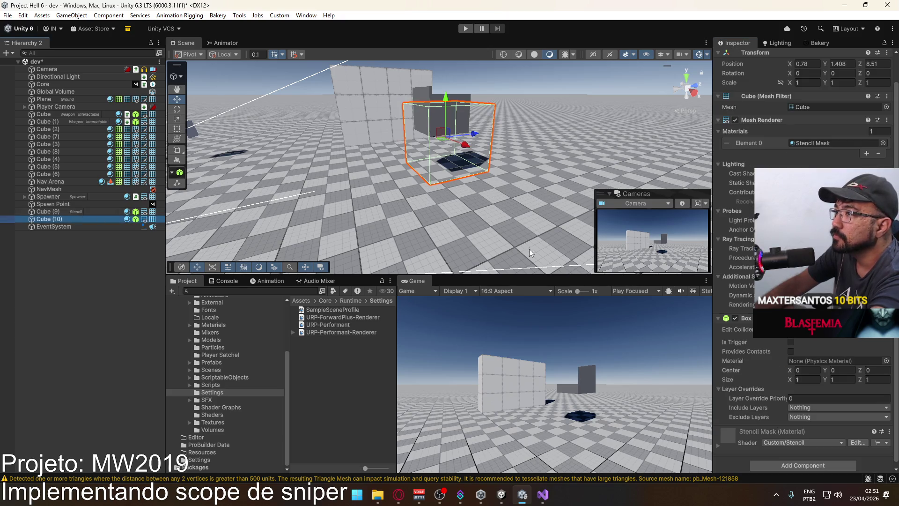
left_click(349, 331)
right_click(350, 331)
Step: Open the renderer in its own window and try Greater Equal as default stencil comparison, restoring Always
left_click(407, 323)
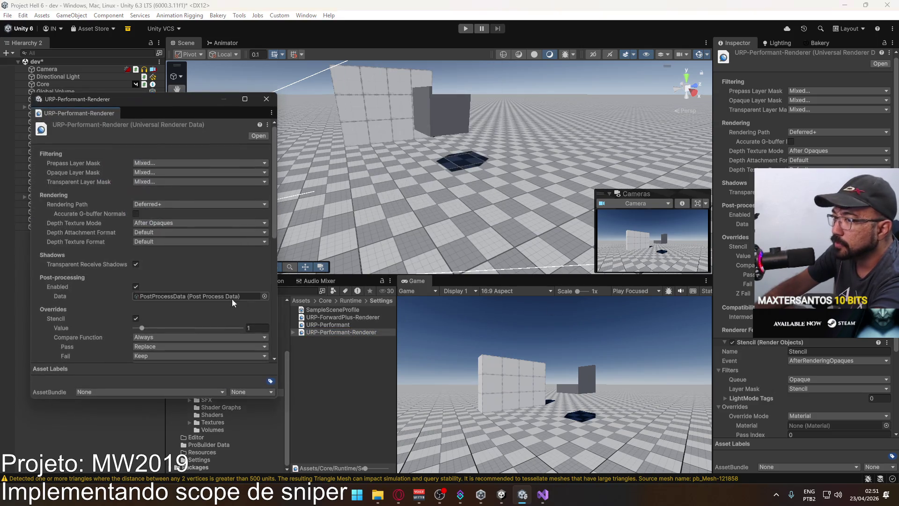
scroll(224, 297, "down", 5)
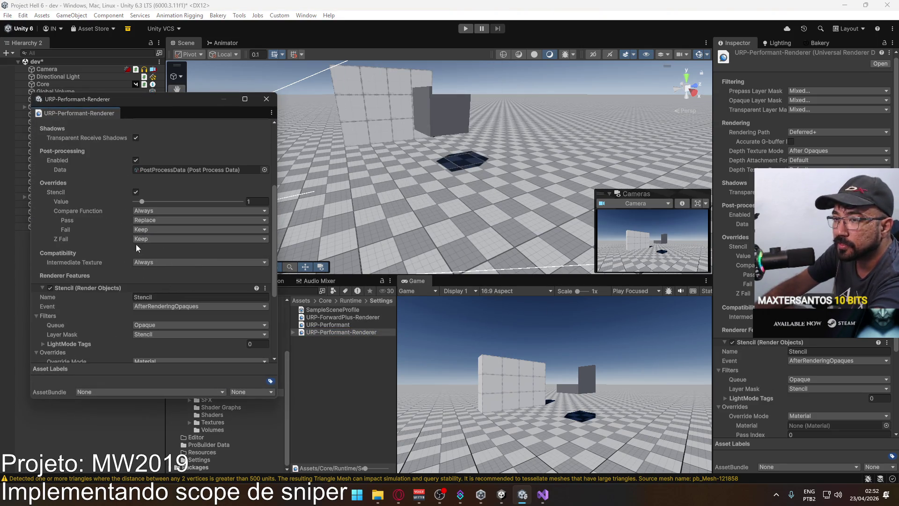
left_click(157, 211)
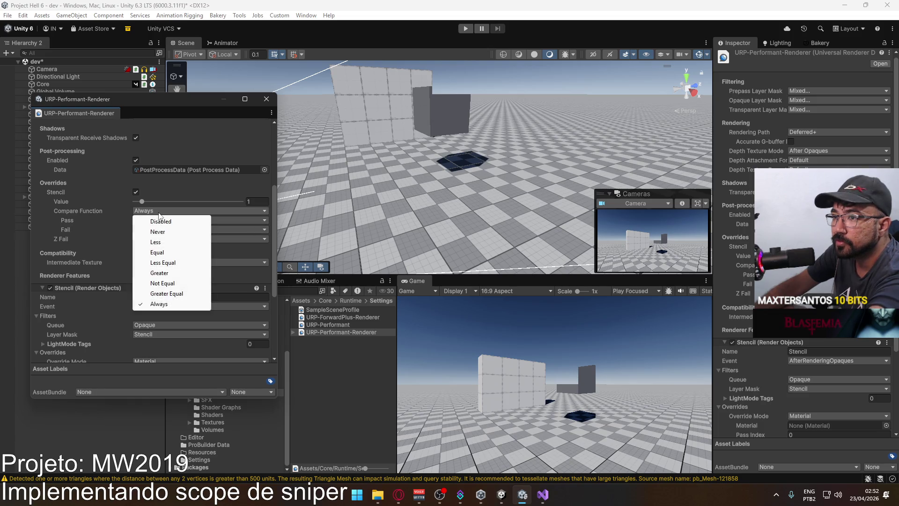
left_click(178, 293)
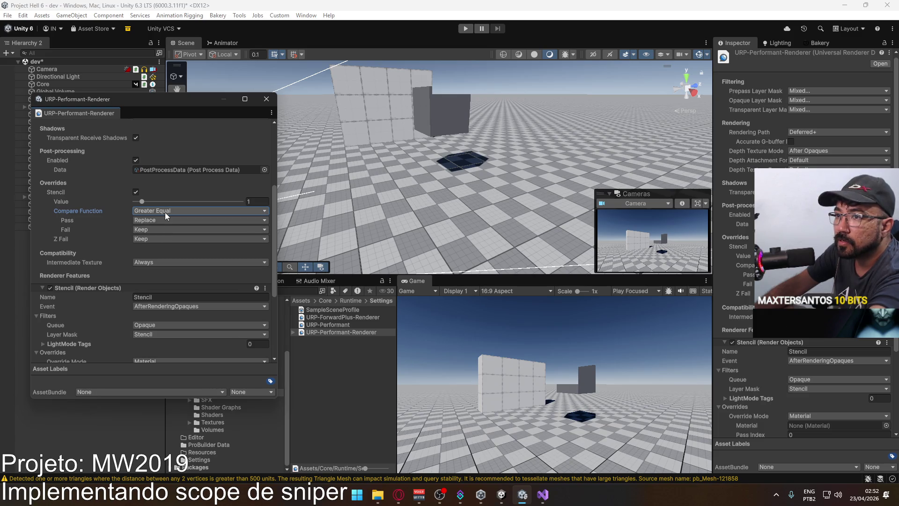
scroll(165, 212, "down", 5)
scroll(169, 213, "up", 4)
left_click(169, 186)
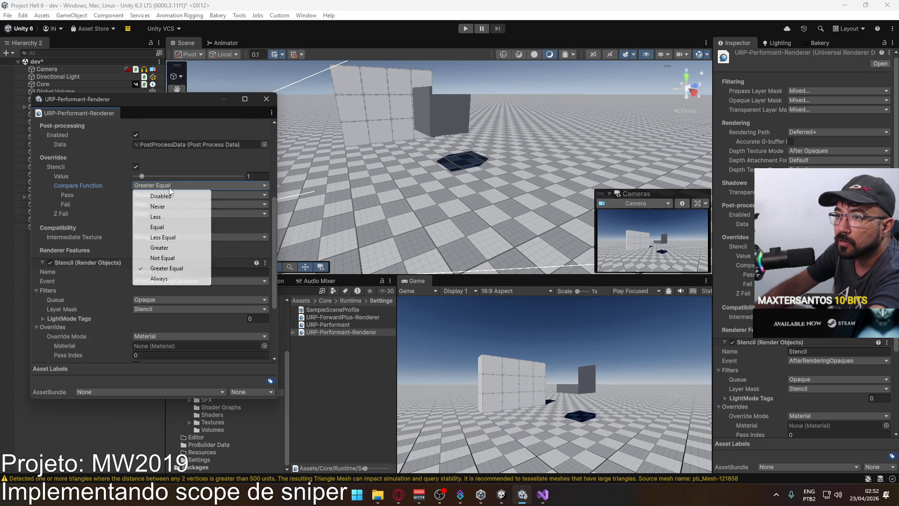
left_click(159, 279)
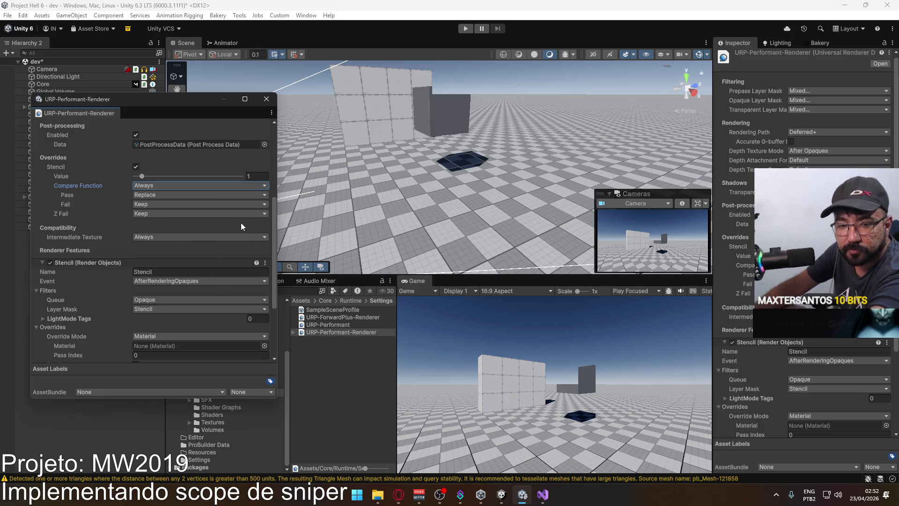
Step: Set the Stencil feature's compare function to Not Equal, keeping Fail at Keep
scroll(221, 249, "down", 4)
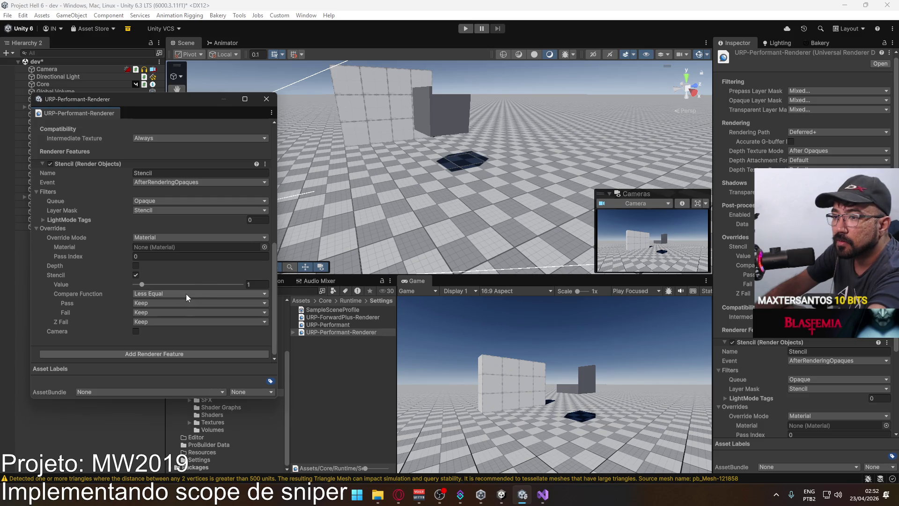
left_click(187, 294)
left_click(170, 366)
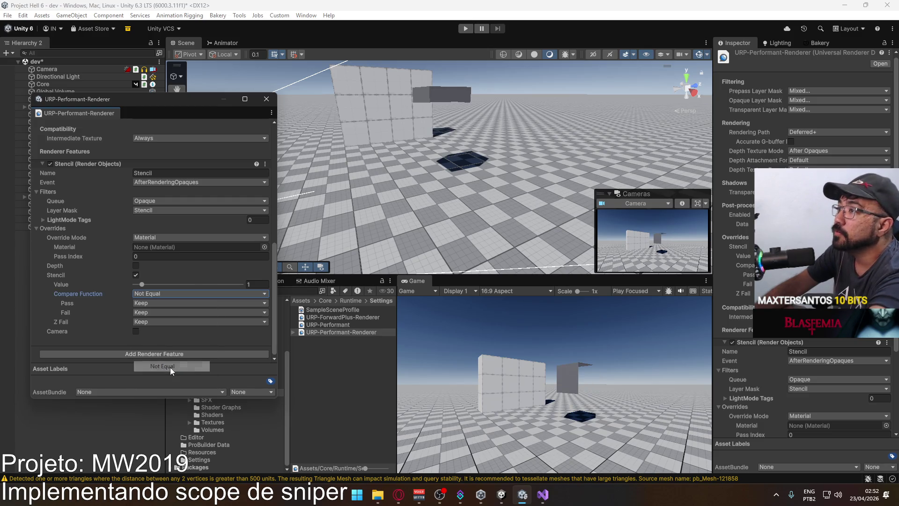
left_click(164, 312)
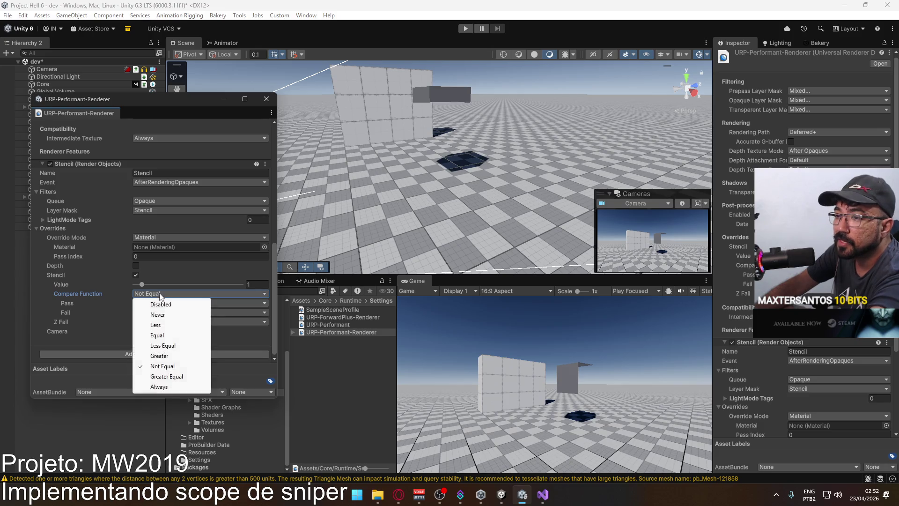
left_click(65, 314)
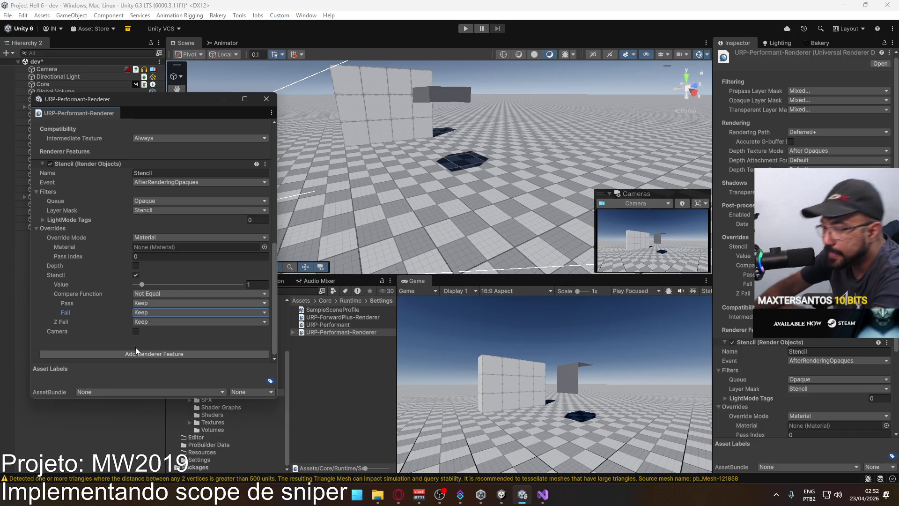
left_click(180, 355)
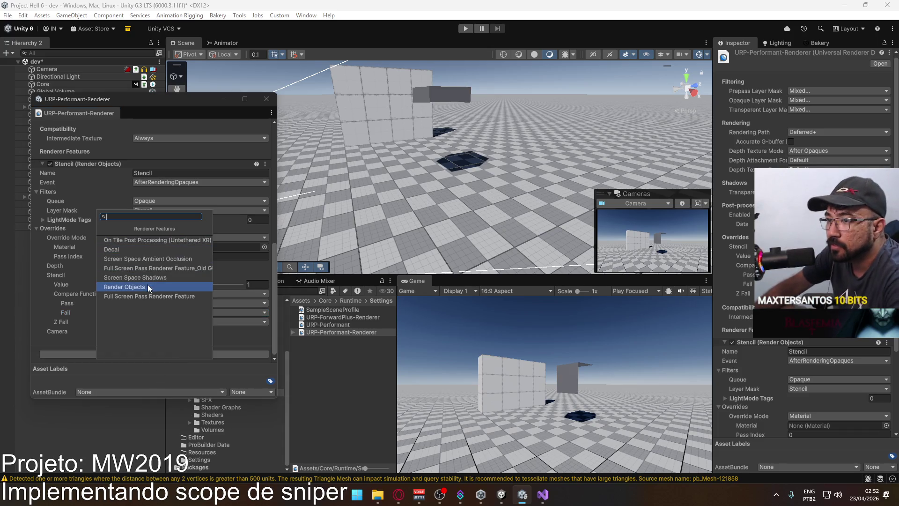
Step: Add a Render Objects renderer feature and rename it Denglen
left_click(168, 288)
scroll(173, 347, "down", 1)
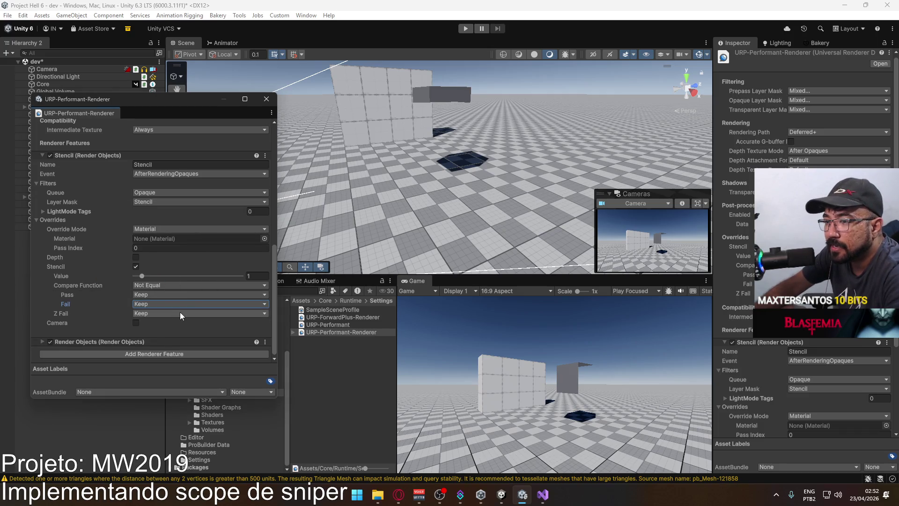
left_click(137, 343)
scroll(182, 315, "down", 5)
left_click(194, 274)
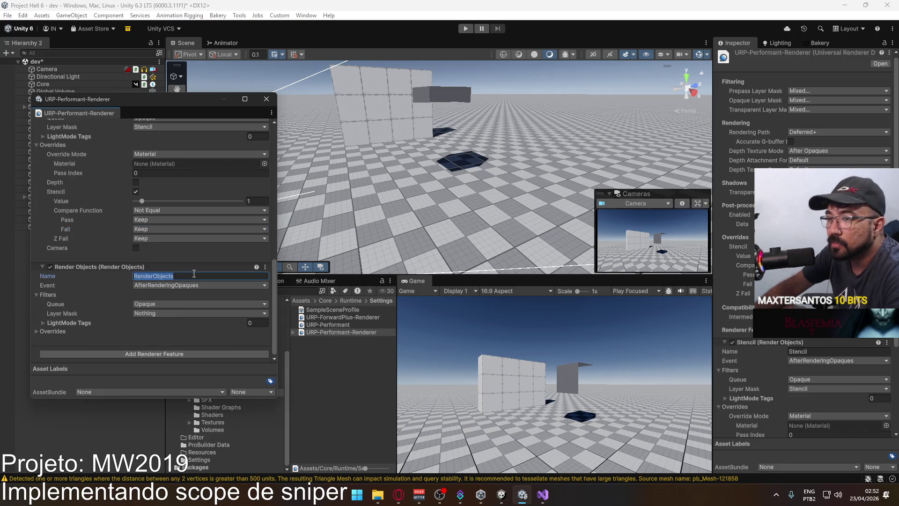
type("Denglen")
key("Return")
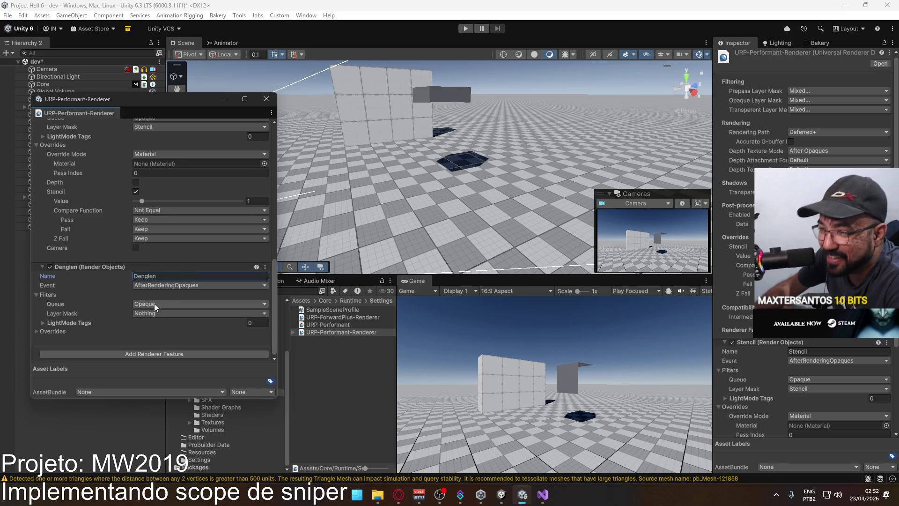
Step: Set Denglen's Filters Layer Mask to the Stencil layer
left_click(150, 313)
left_click(159, 306)
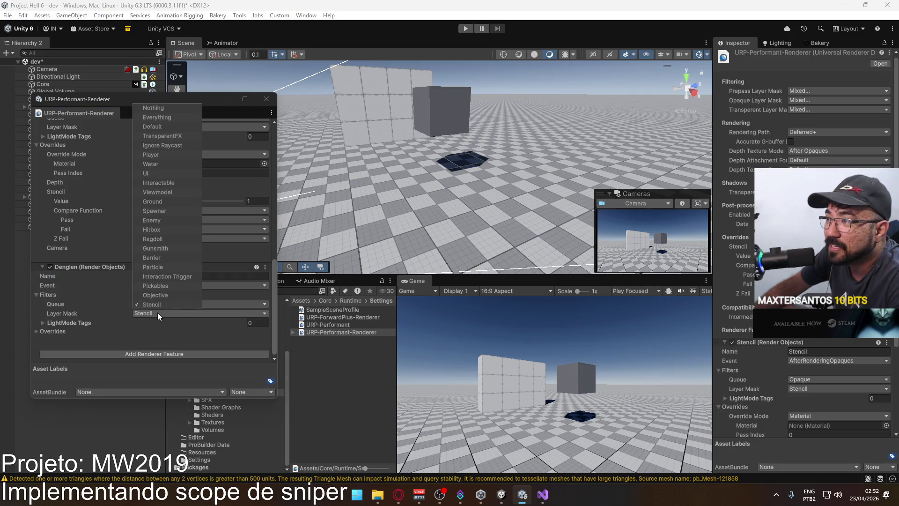
left_click(75, 313)
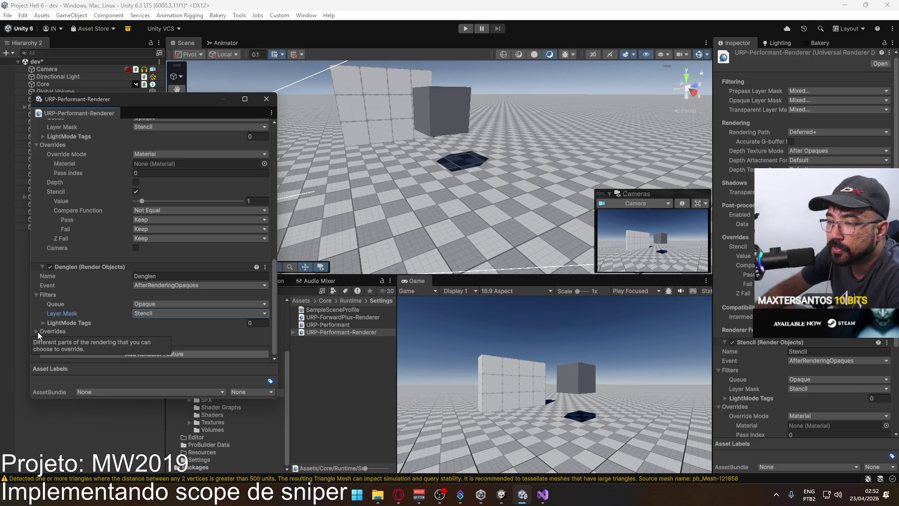
left_click(161, 314)
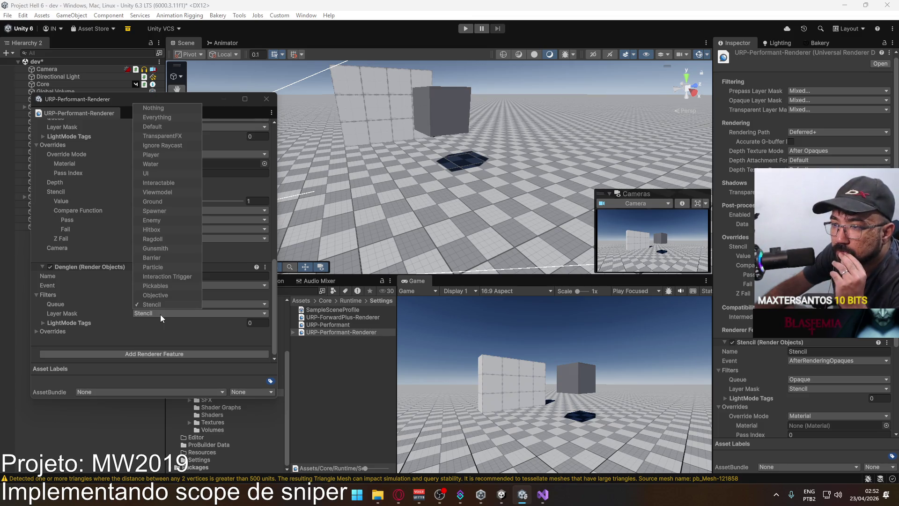
left_click(161, 314)
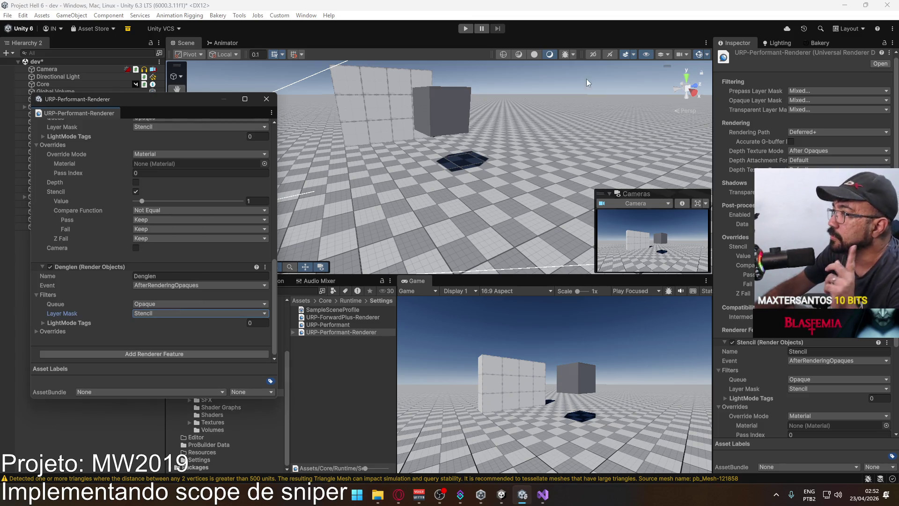
left_click(438, 110)
Step: Change Denglen's Layer Mask from Stencil to HUrl only
left_click(861, 66)
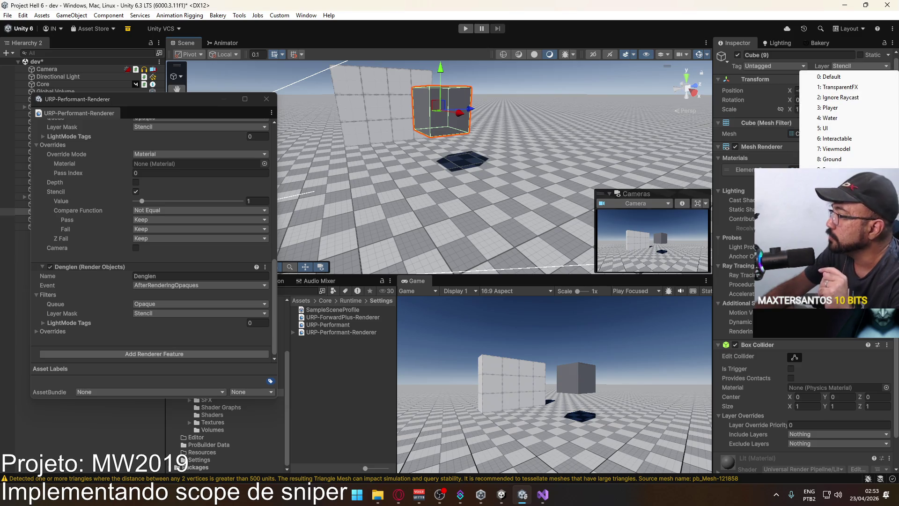
left_click(838, 204)
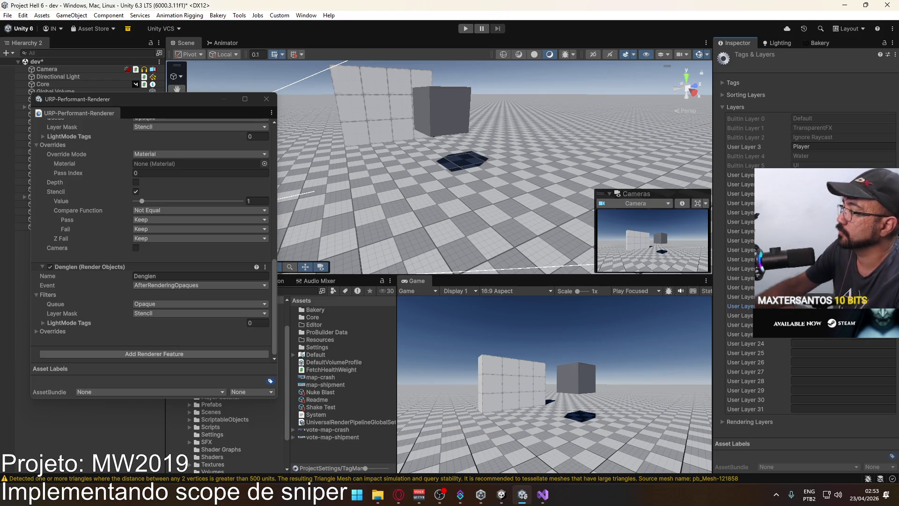
left_click(181, 312)
left_click(174, 303)
left_click(167, 296)
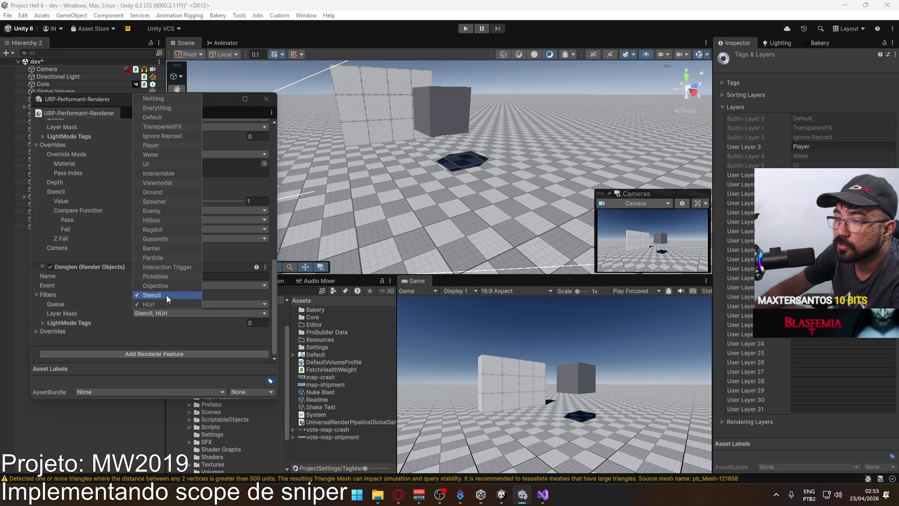
left_click(36, 313)
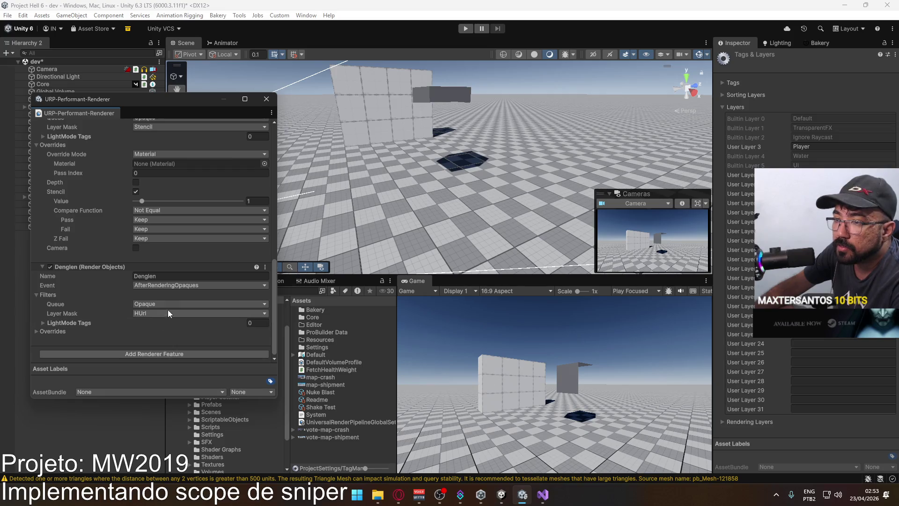
Step: Enable Denglen's Stencil override with compare function Equal
left_click(64, 332)
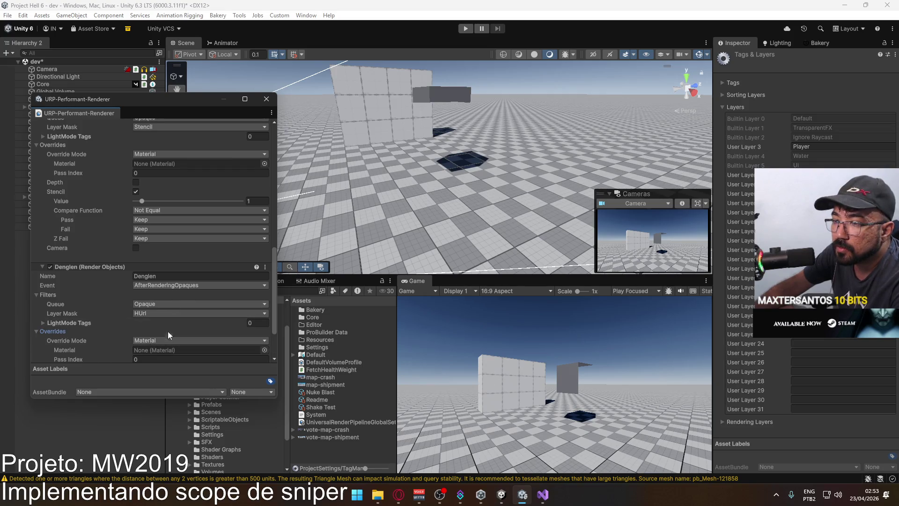
scroll(168, 331, "down", 3)
left_click(135, 323)
scroll(162, 288, "down", 3)
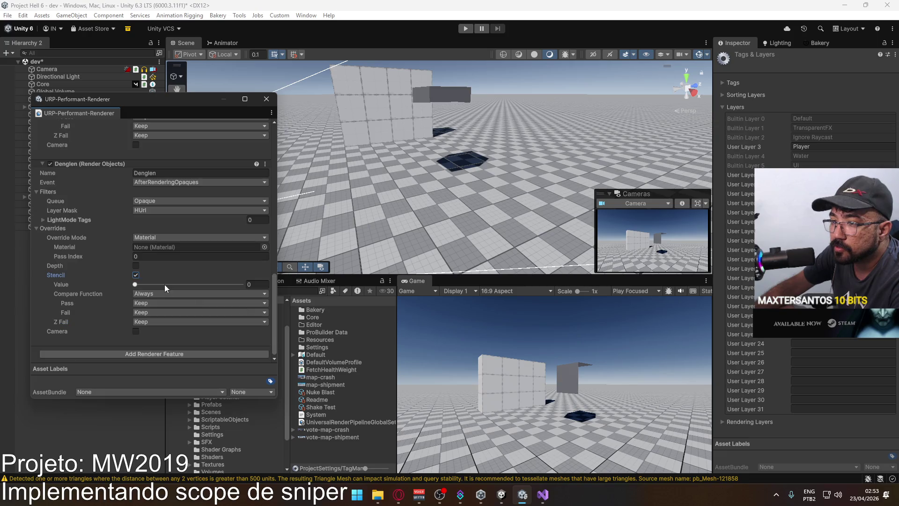
left_click(160, 295)
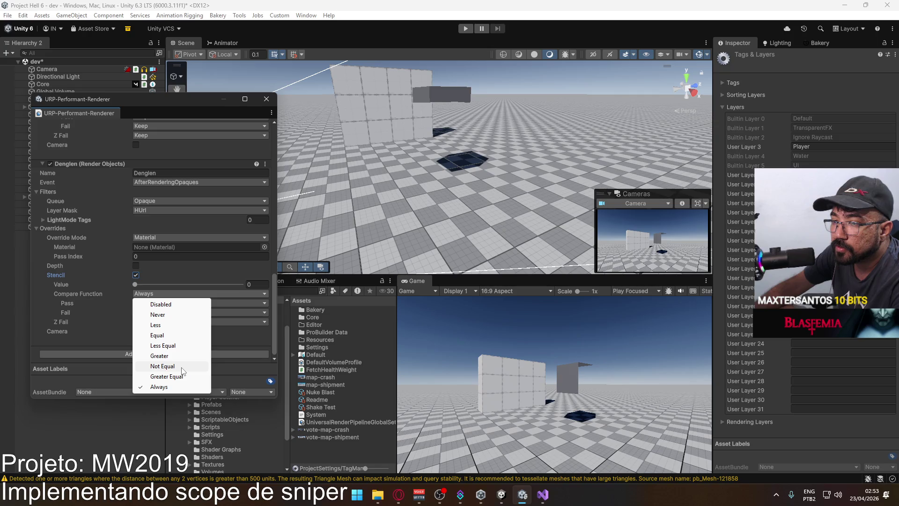
left_click(165, 336)
Step: Duplicate the grey cube, slide the copy along Z to 7.36, and give it the Grayscale material
mouse_move(469, 197)
left_mouse_down()
mouse_move(495, 178)
mouse_move(524, 245)
mouse_move(504, 182)
left_mouse_up()
left_click(442, 165)
mouse_move(443, 164)
left_mouse_down()
mouse_move(410, 152)
mouse_move(277, 179)
left_mouse_up()
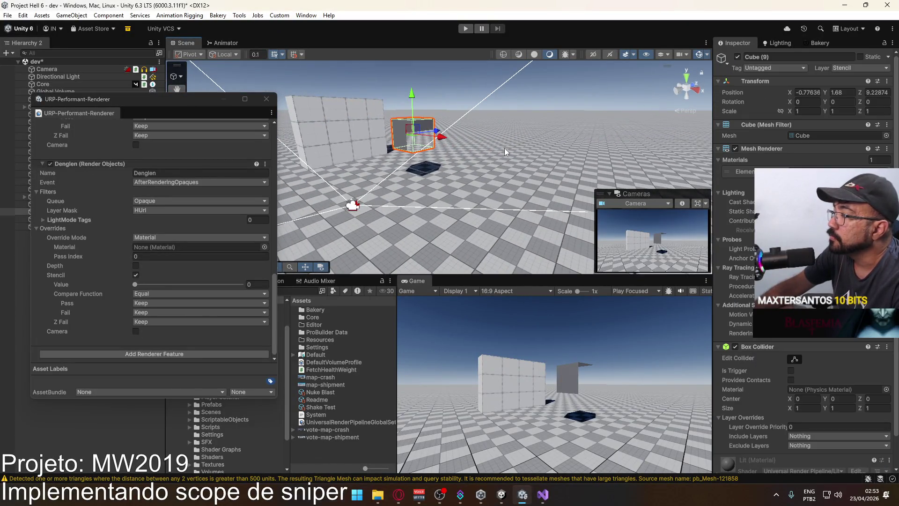
key("ctrl+d")
left_click_drag(436, 131, 391, 139)
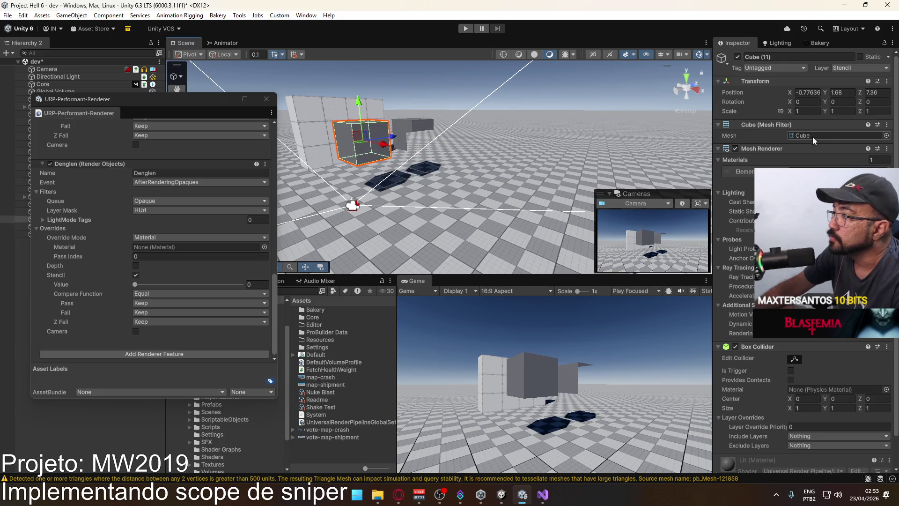
left_click(886, 172)
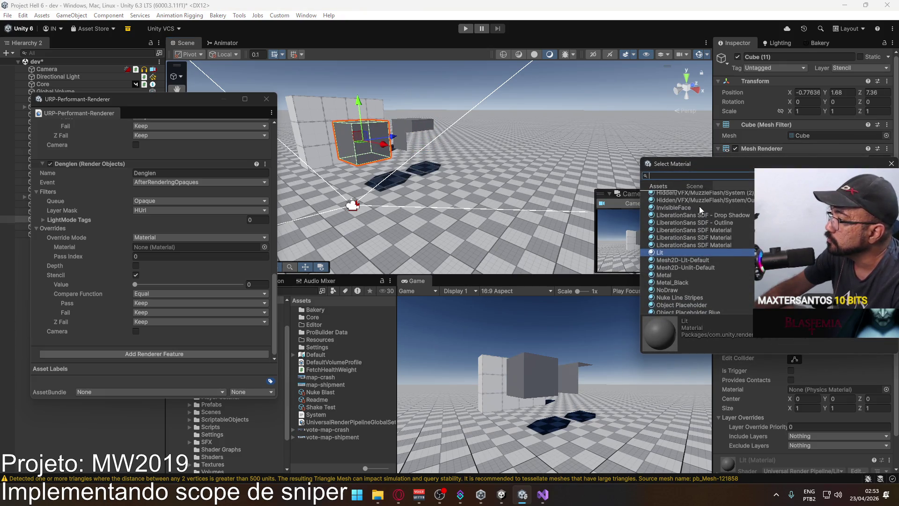
left_click(677, 274)
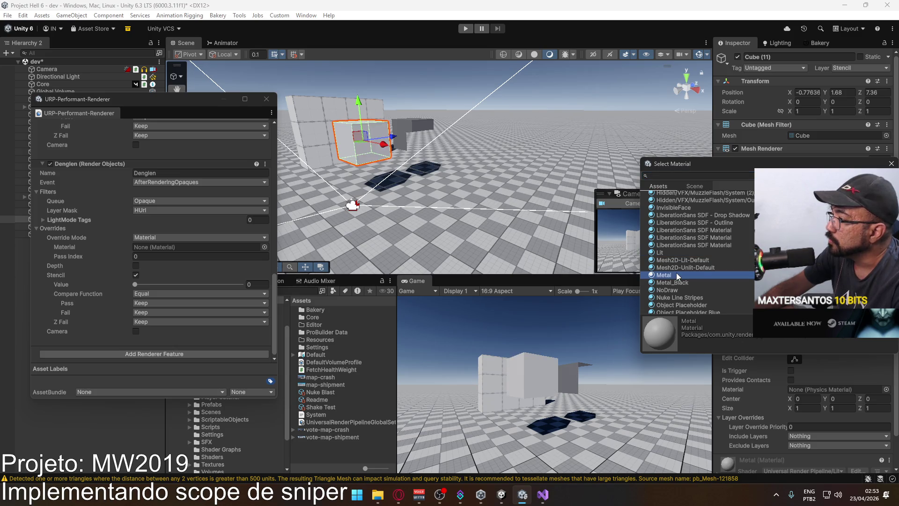
left_click(677, 178)
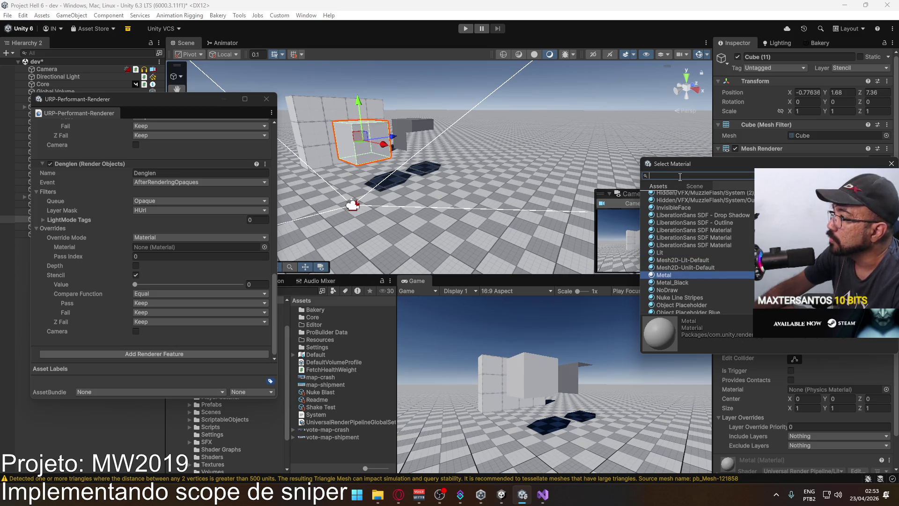
type("graysc")
double_click(683, 204)
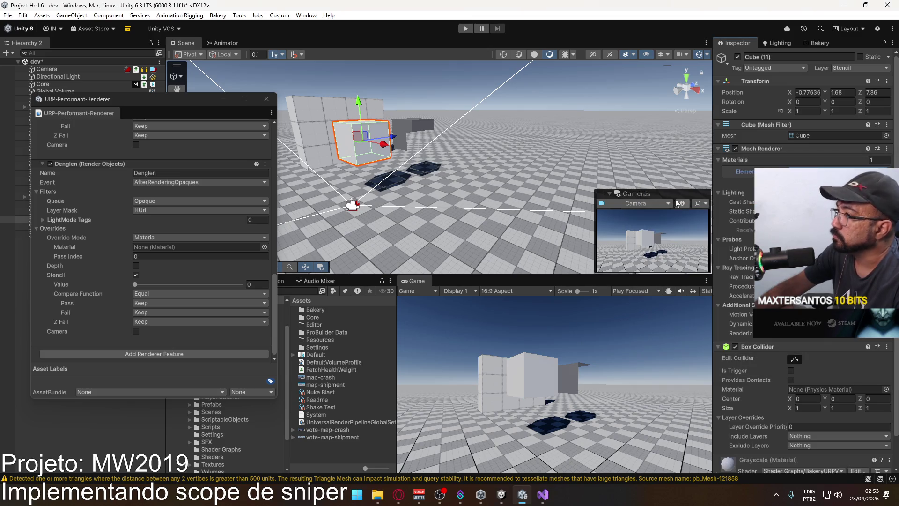
Step: Shrink the copy to 0.25 uniform scale and move it further along Z
double_click(796, 111)
type(".25")
key("Return")
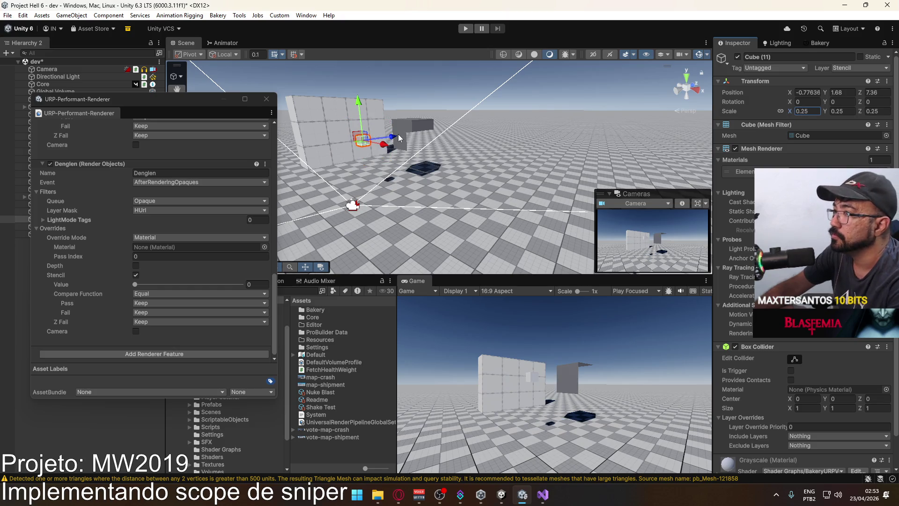
mouse_move(397, 135)
left_mouse_down()
mouse_move(542, 136)
mouse_move(429, 135)
left_mouse_up()
left_click(538, 136)
key("z")
left_click(514, 134)
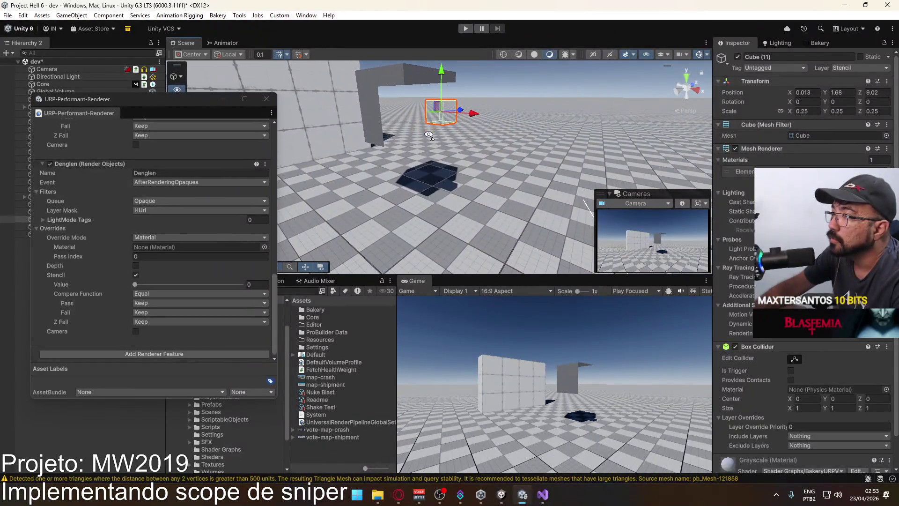
Step: Put the small cube (11) on the HUrl layer and raise the Denglen stencil value to 1
left_click(860, 68)
left_click(833, 171)
mouse_move(468, 153)
left_mouse_down()
mouse_move(431, 167)
mouse_move(173, 146)
mouse_move(379, 157)
left_mouse_up()
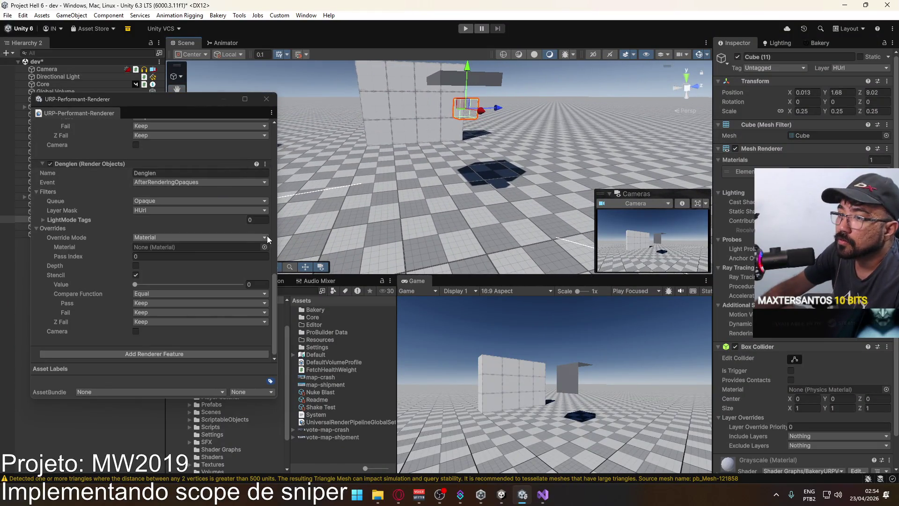
left_click_drag(135, 285, 140, 287)
Step: Inspect the walls, box and decal from new angles, then nudge the large cube (10) along Z
left_click_drag(328, 187, 436, 164)
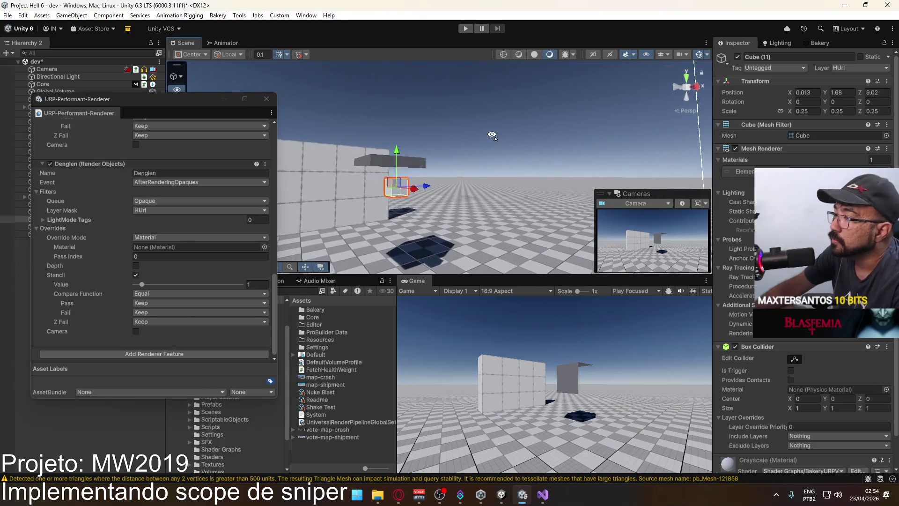
left_click(482, 119)
mouse_move(482, 119)
left_mouse_down()
mouse_move(484, 189)
mouse_move(611, 218)
mouse_move(517, 222)
mouse_move(485, 187)
left_mouse_up()
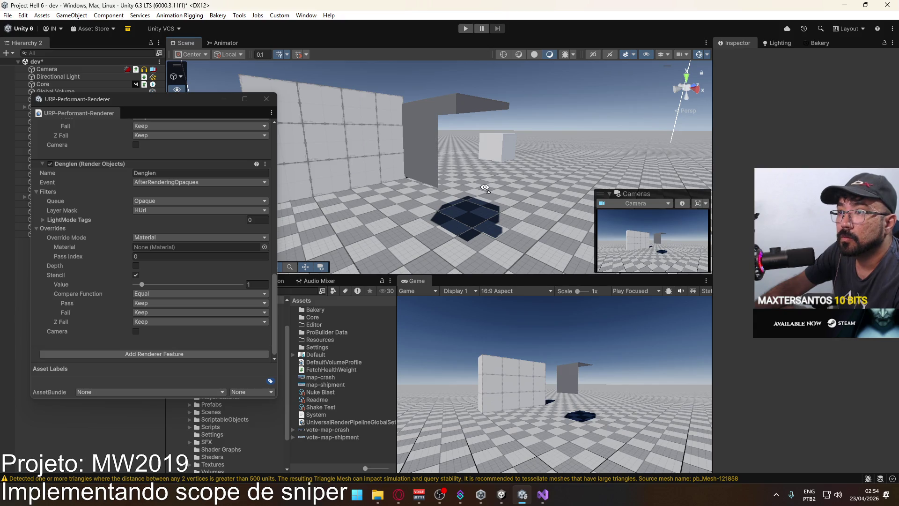
left_click_drag(486, 188, 485, 188)
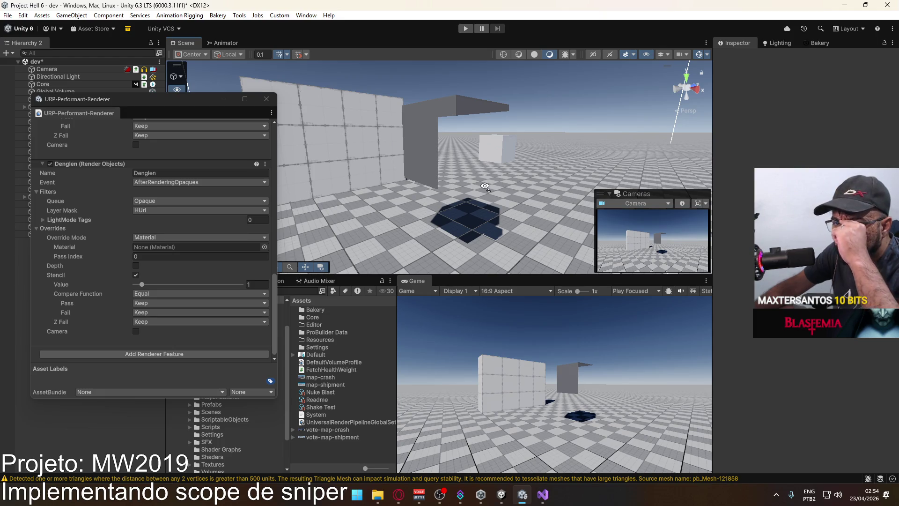
left_click_drag(485, 187, 480, 181)
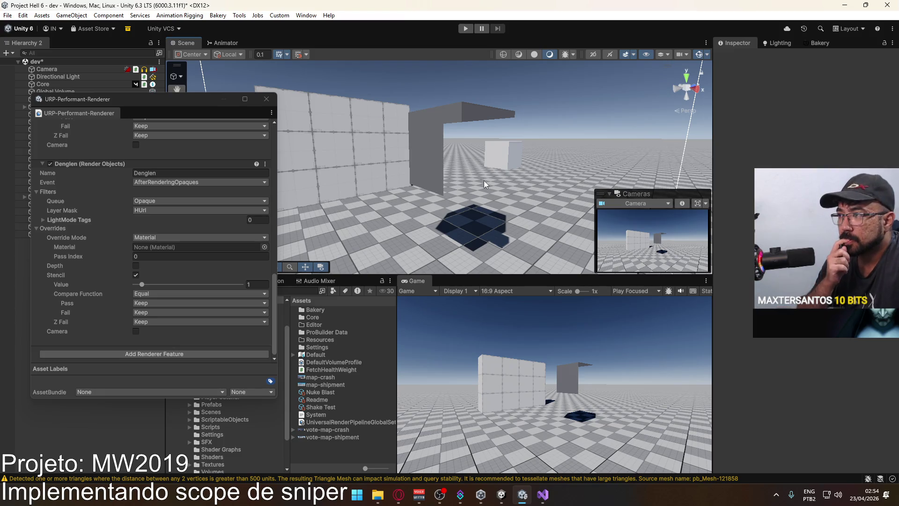
left_click_drag(484, 181, 455, 148)
left_click(456, 151)
mouse_move(521, 192)
left_mouse_down()
mouse_move(562, 187)
mouse_move(518, 184)
mouse_move(516, 170)
left_mouse_up()
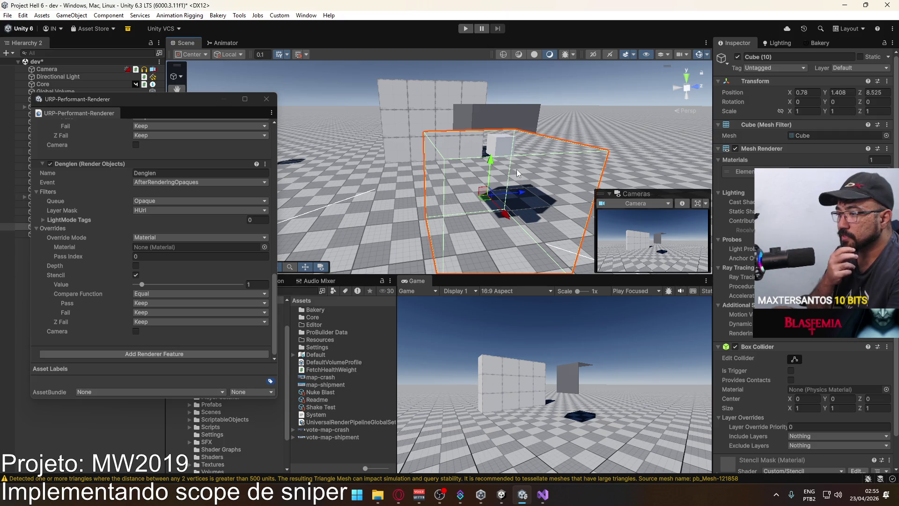
left_click(501, 495)
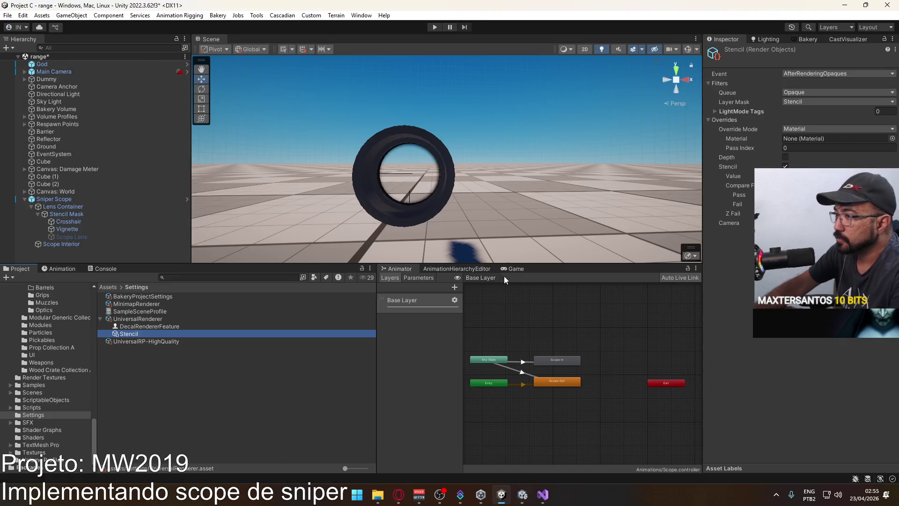
left_click(434, 192)
key("f")
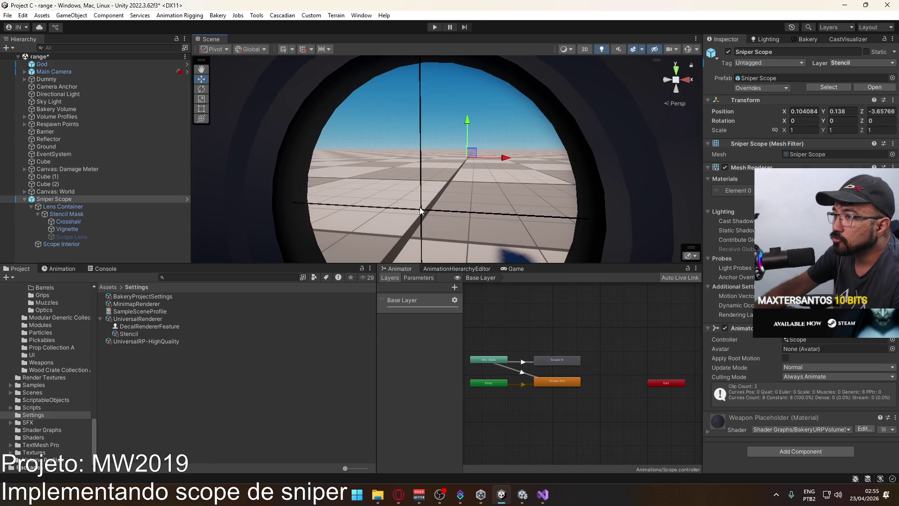
left_click(421, 211)
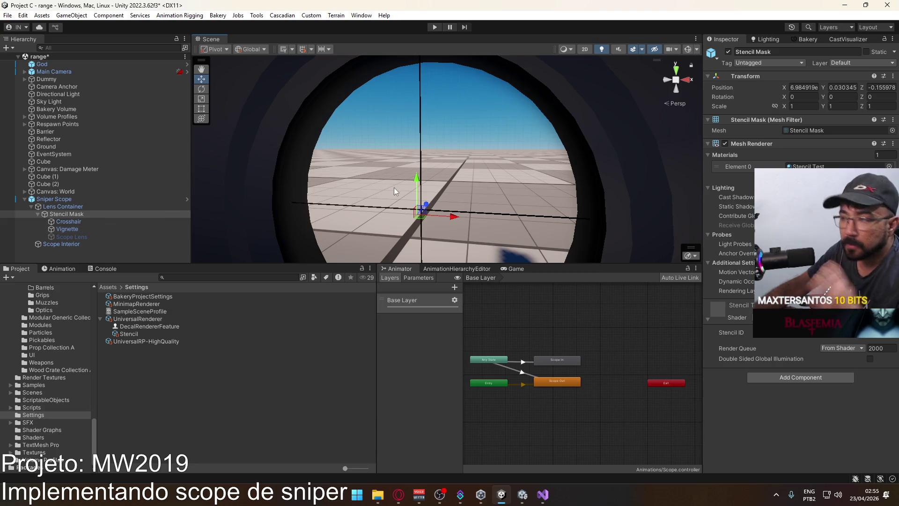
mouse_move(411, 181)
left_mouse_down()
mouse_move(511, 177)
mouse_move(450, 145)
left_mouse_up()
scroll(450, 141, "up", 5)
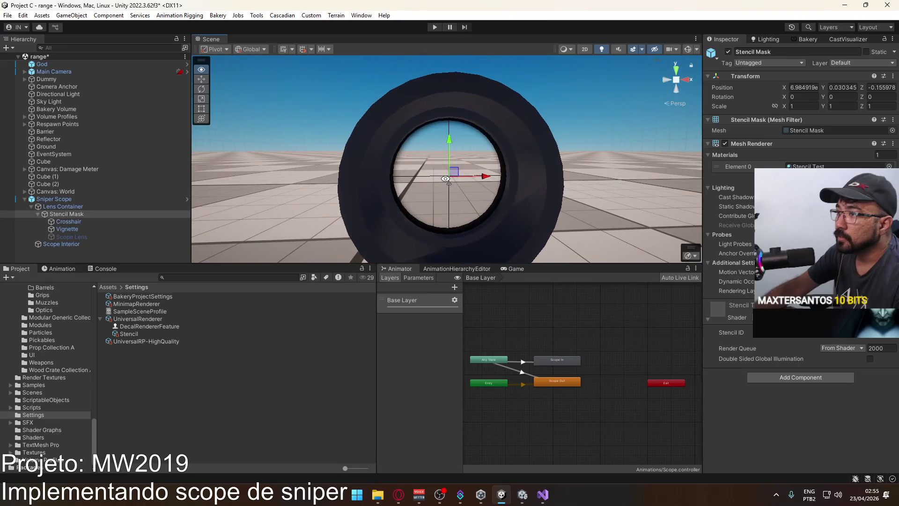
left_click(451, 136)
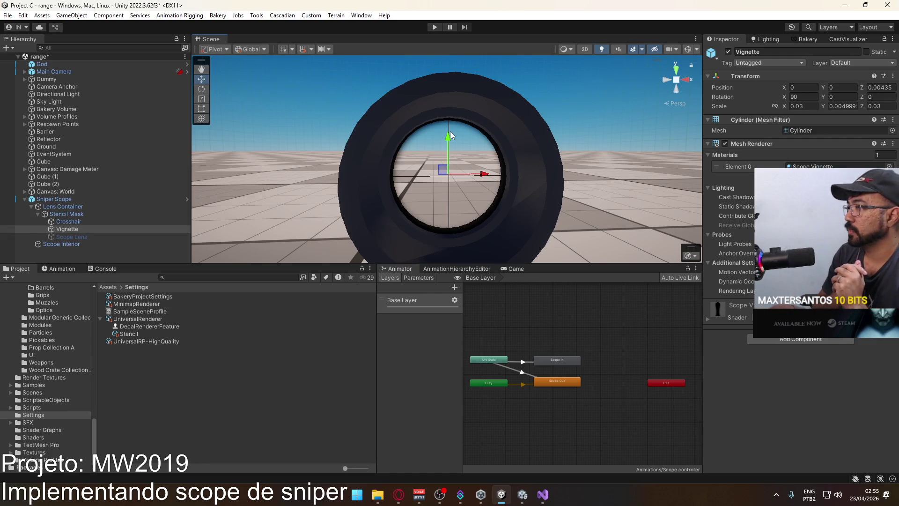
left_click(523, 492)
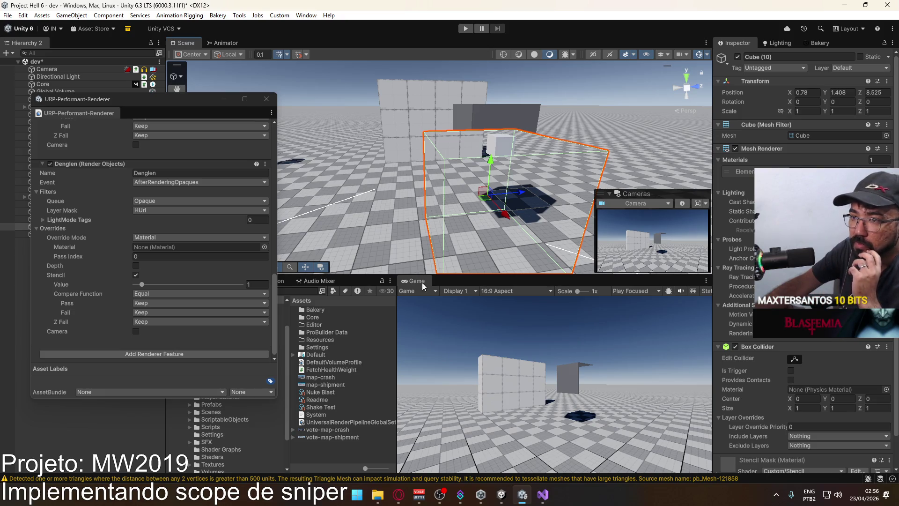
Step: Close the Deferred+ discussion and search Google for 'unity stencil mask for ui'
left_click(399, 495)
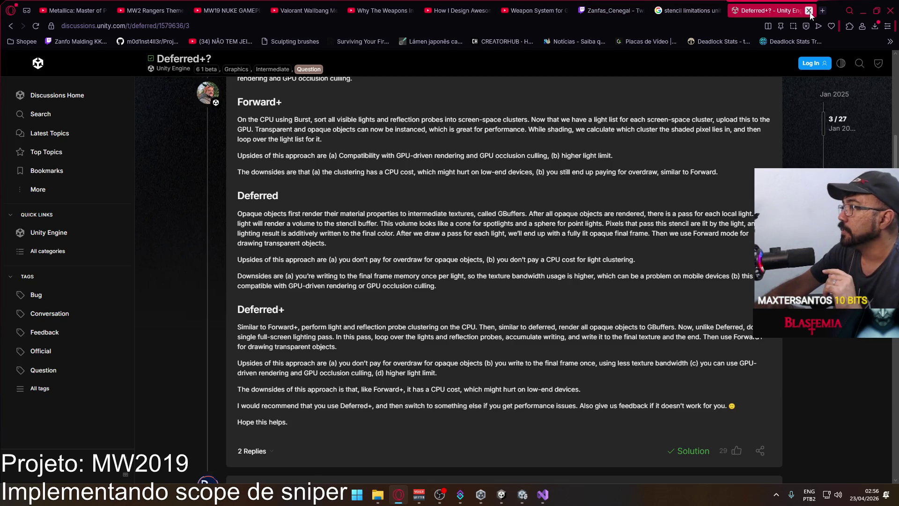
left_click(809, 11)
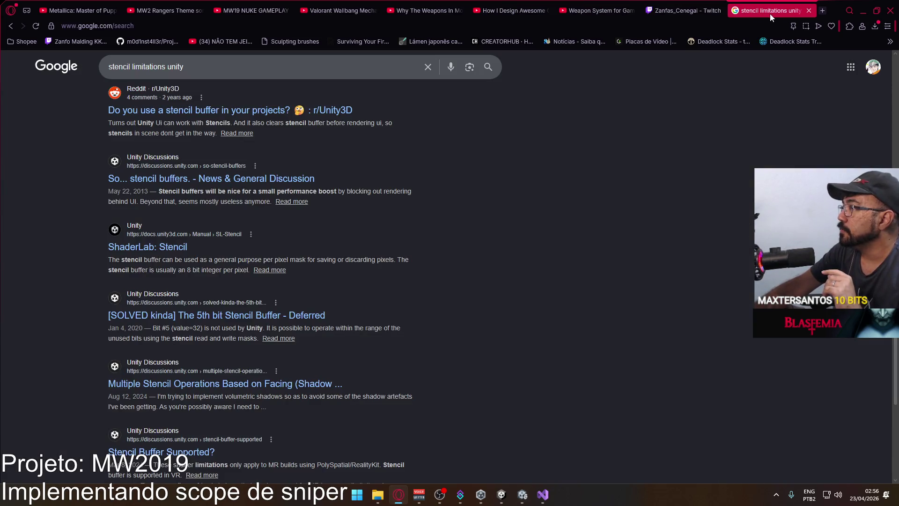
triple_click(257, 66)
type("unity stencil ")
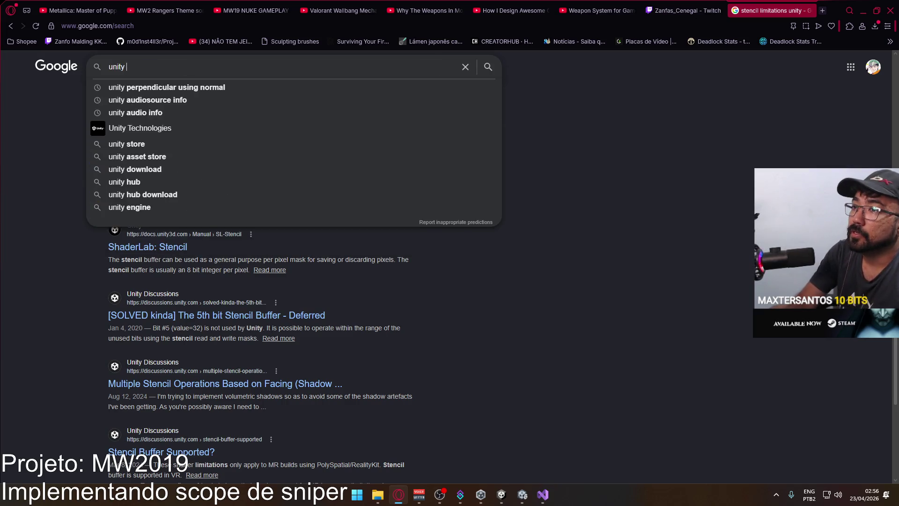
type("mask for ui")
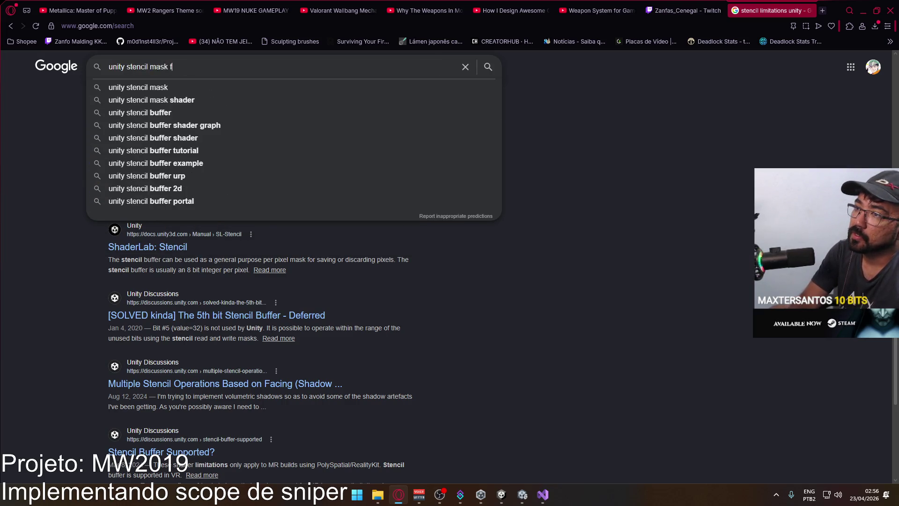
key("Return")
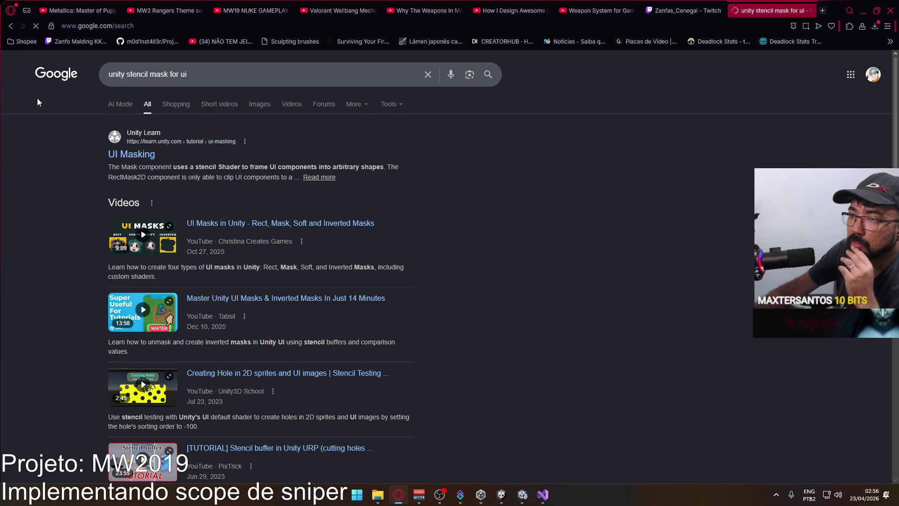
Step: Scroll the results and open the Reddit stencil-buffer post in a new tab
scroll(224, 192, "down", 7)
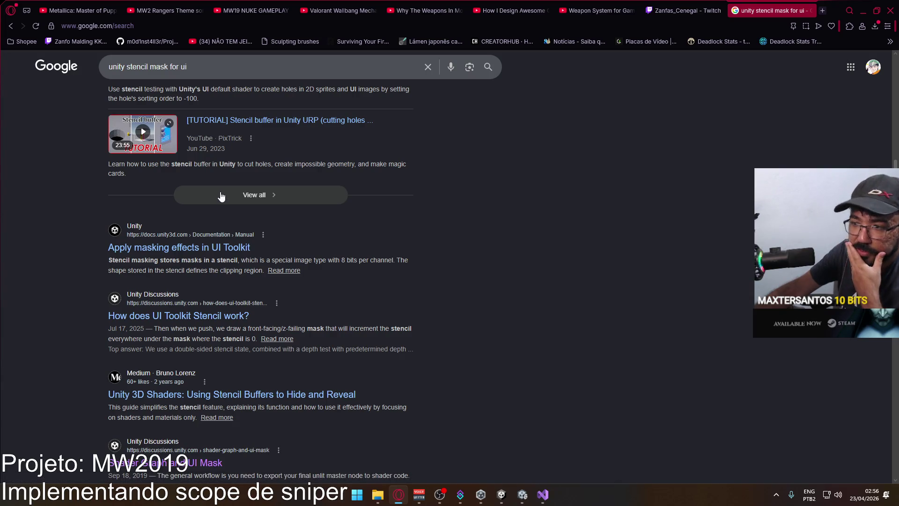
scroll(221, 196, "down", 2)
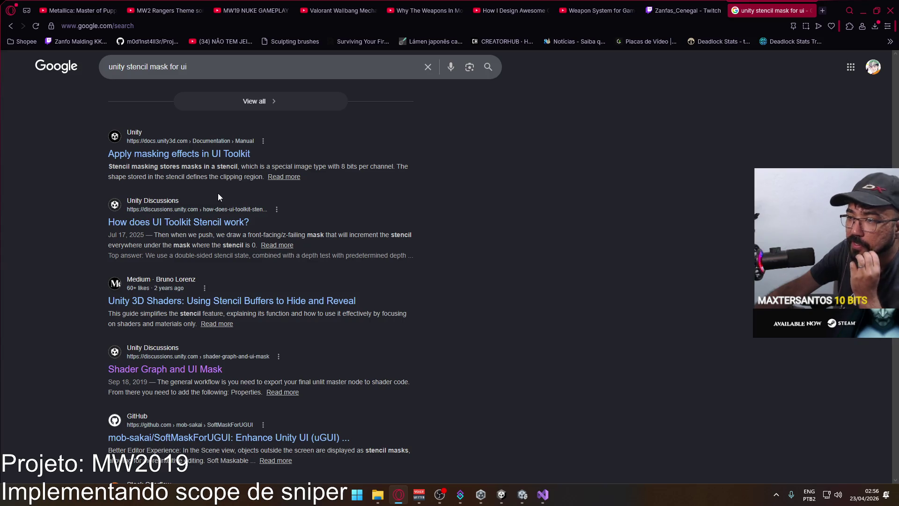
scroll(218, 198, "down", 3)
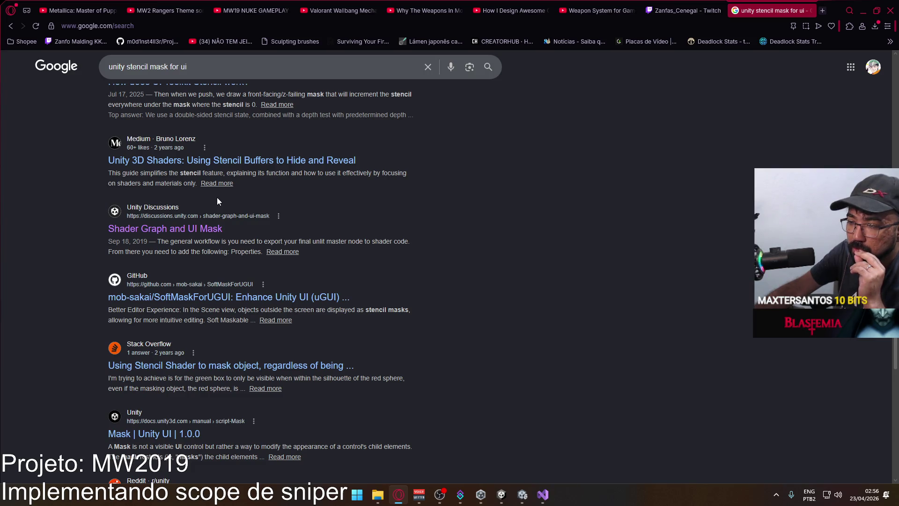
scroll(217, 198, "down", 2)
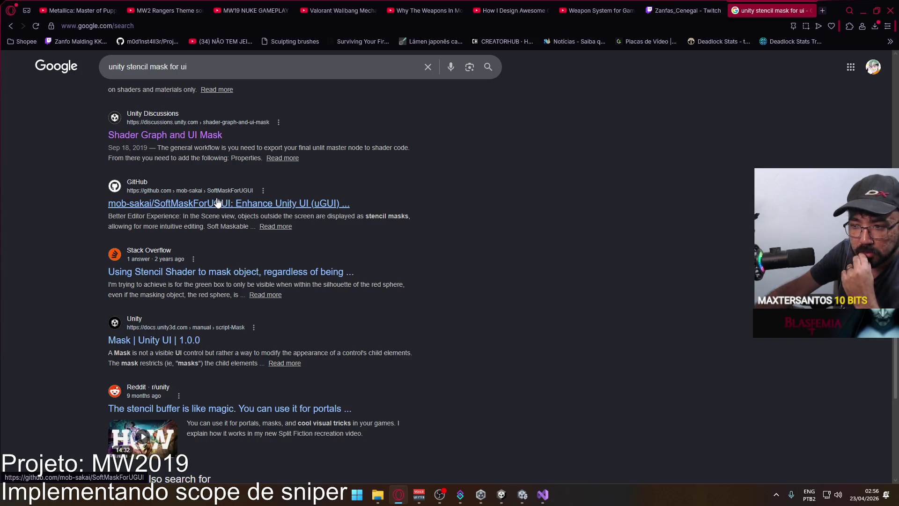
scroll(217, 202, "down", 2)
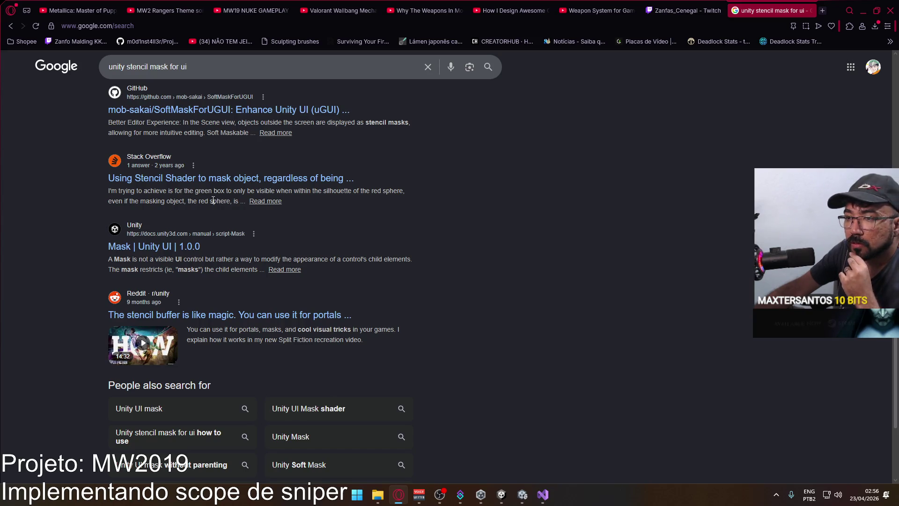
scroll(214, 200, "down", 2)
scroll(213, 202, "down", 1)
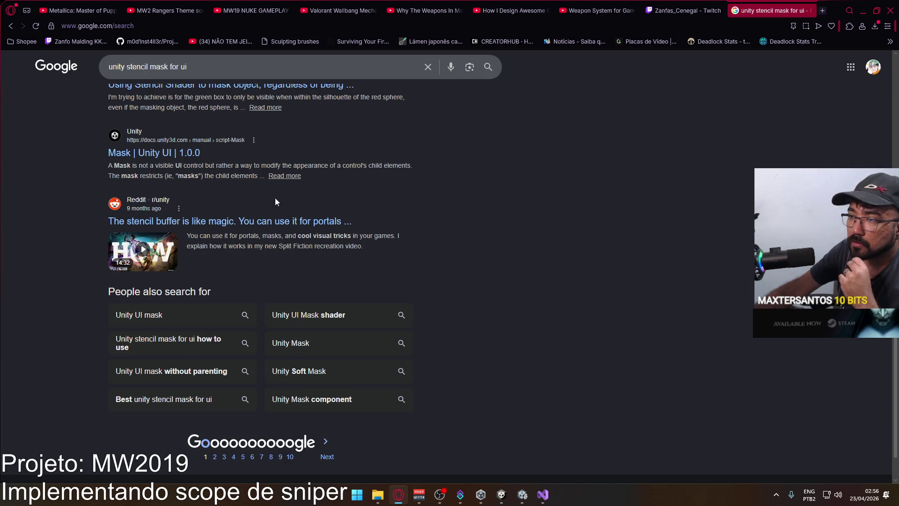
right_click(268, 221)
left_click(319, 229)
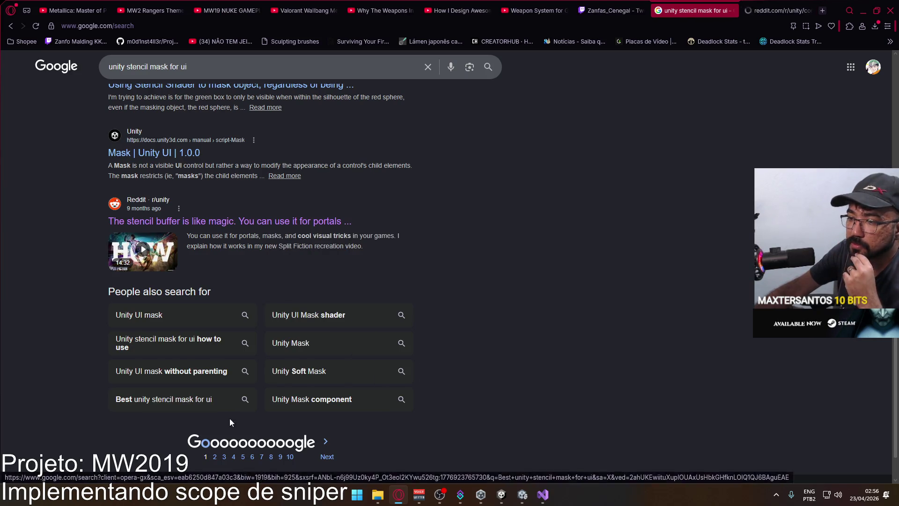
Step: Scroll through the stencil mask results, then switch back to the Unity 6 editor
scroll(327, 322, "up", 15)
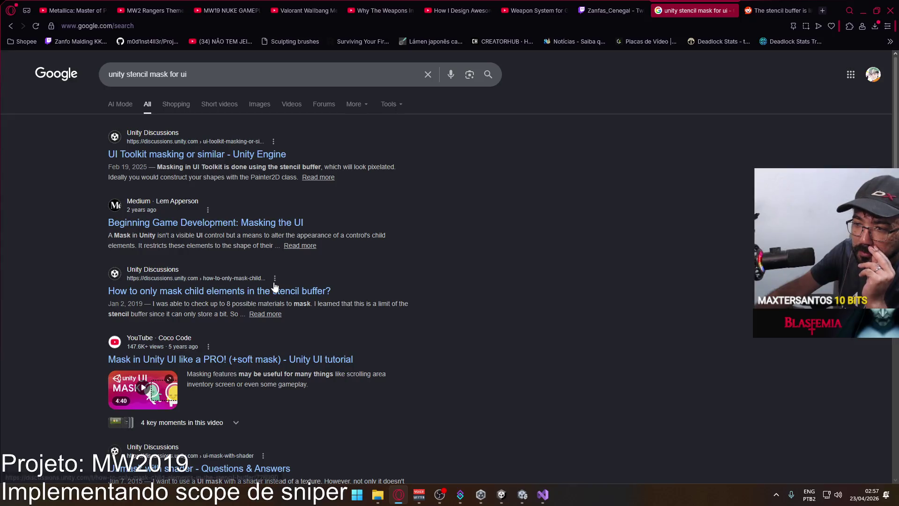
scroll(347, 294, "down", 4)
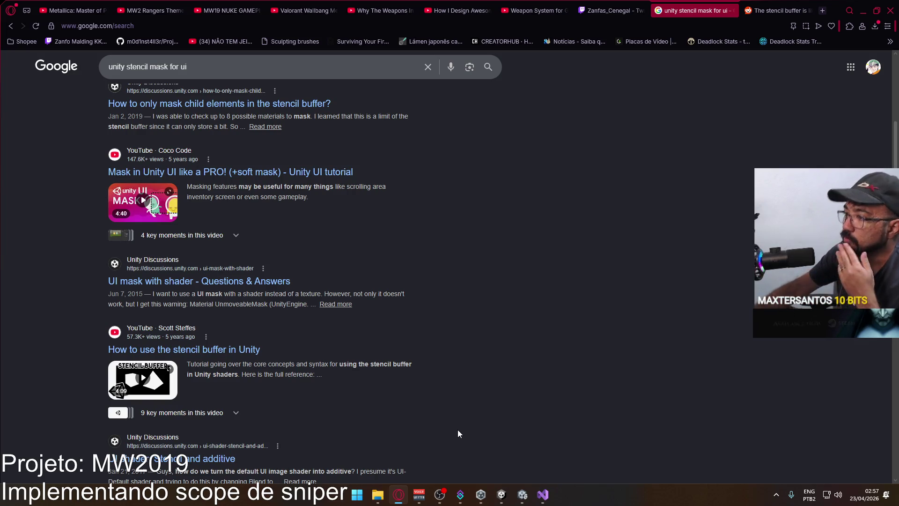
left_click(527, 500)
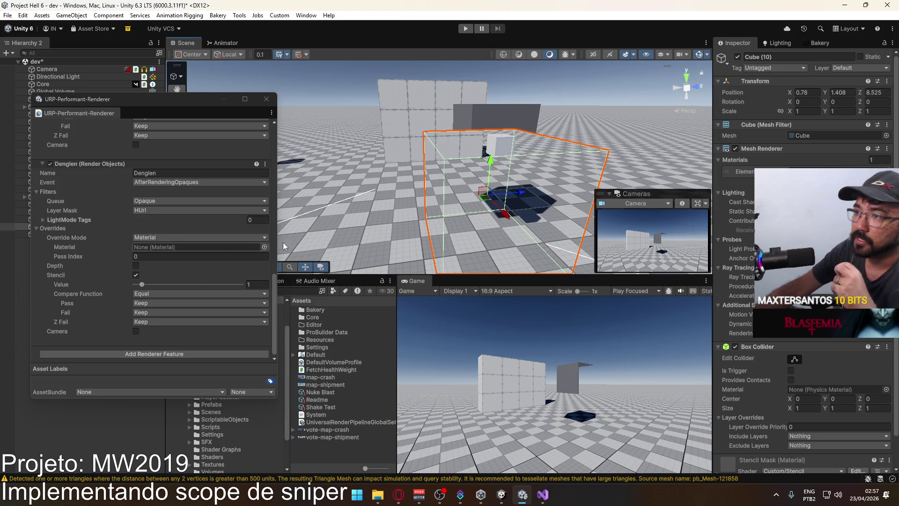
Step: Close the floating renderer window and create a new UI Canvas rendering in World Space
mouse_move(406, 224)
left_mouse_down()
mouse_move(300, 342)
mouse_move(450, 180)
mouse_move(214, 5)
left_mouse_up()
left_click(267, 99)
left_click(71, 15)
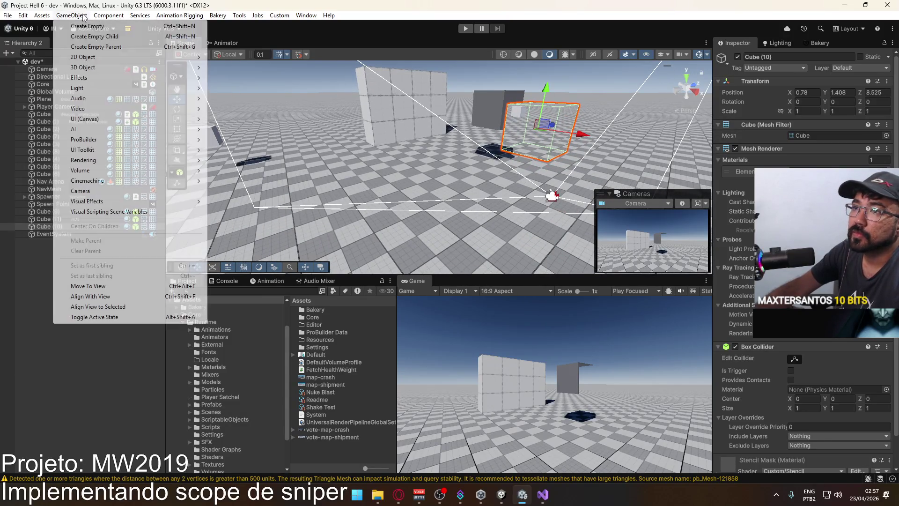
mouse_move(154, 119)
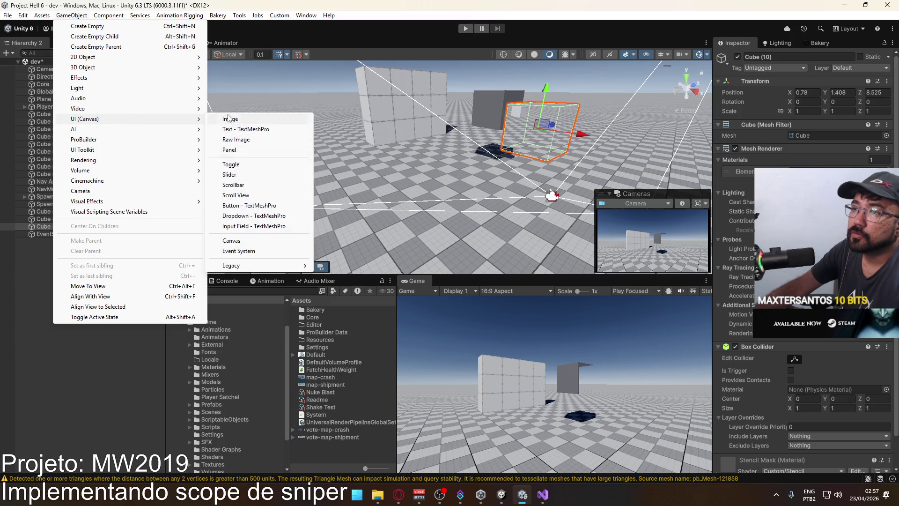
left_click(235, 240)
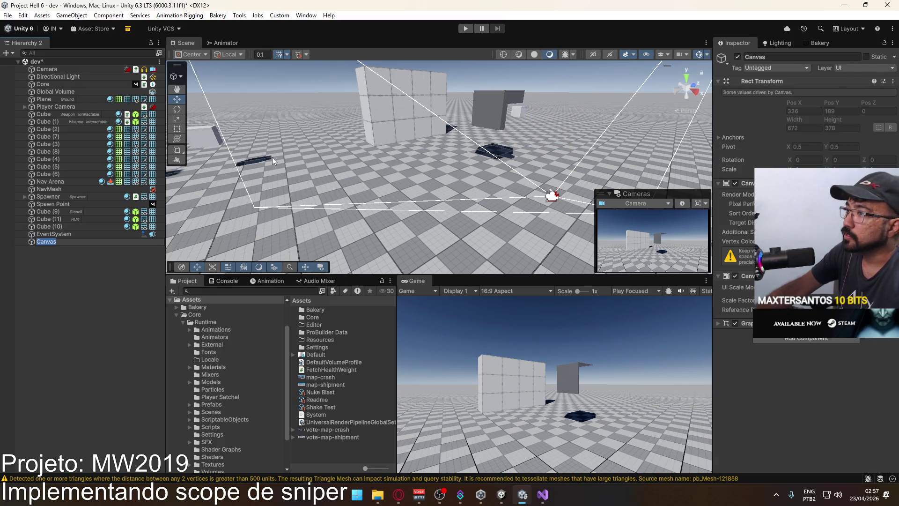
left_click(824, 213)
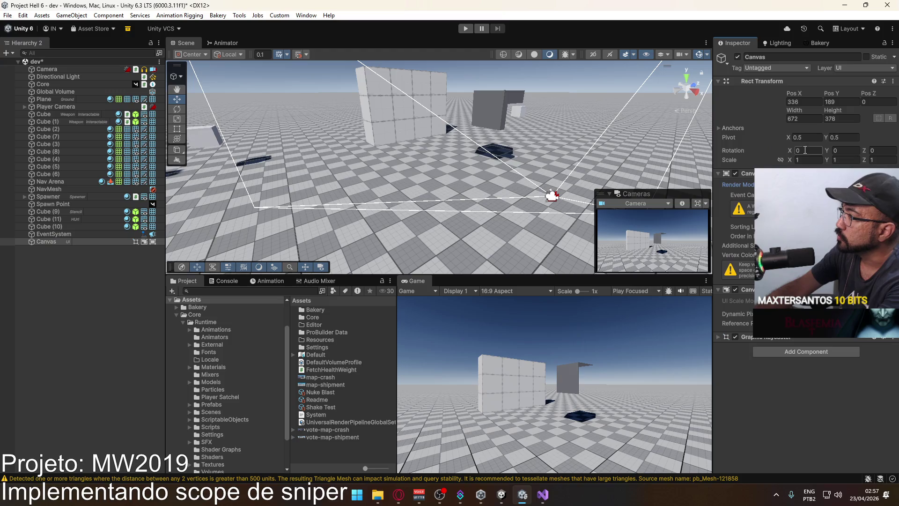
Step: Size the canvas 800 by 450 and place it at Pos X 0, Pos Y 0
type("0.1")
left_click(802, 121)
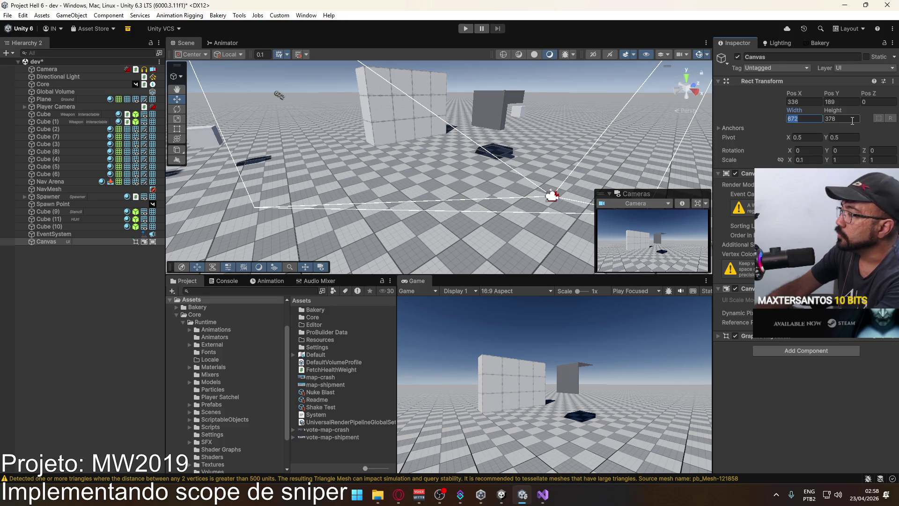
type("80")
key("Tab")
type("450")
left_click(804, 102)
type("0")
left_click(838, 101)
type("0")
Step: Set the canvas scale to 0.01 on every axis and frame it in the scene view
mouse_move(468, 155)
left_mouse_down()
mouse_move(515, 141)
mouse_move(488, 107)
mouse_move(504, 115)
mouse_move(640, 110)
mouse_move(734, 126)
mouse_move(662, 124)
mouse_move(472, 153)
left_mouse_up()
left_click(846, 160)
type(".1")
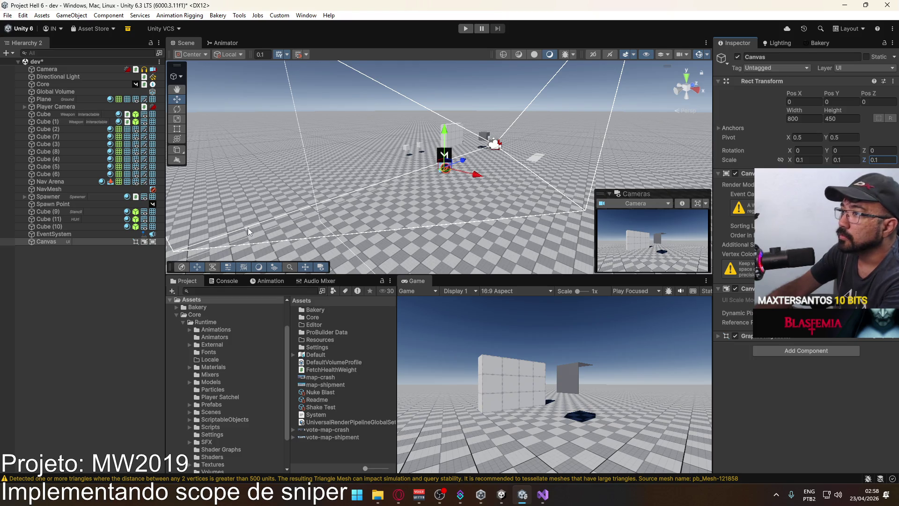
double_click(51, 240)
left_click_drag(380, 185, 423, 188)
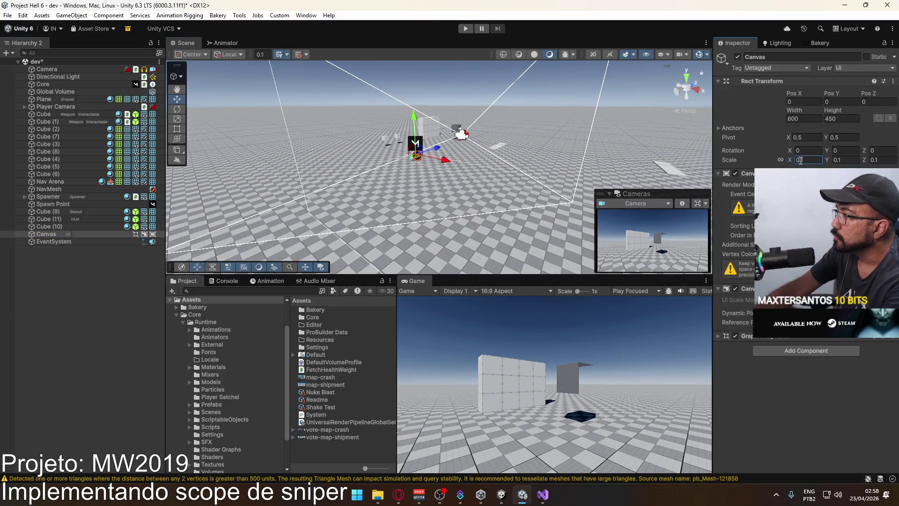
type(".01")
key("Return")
left_click_drag(492, 108, 524, 109)
left_click(68, 234)
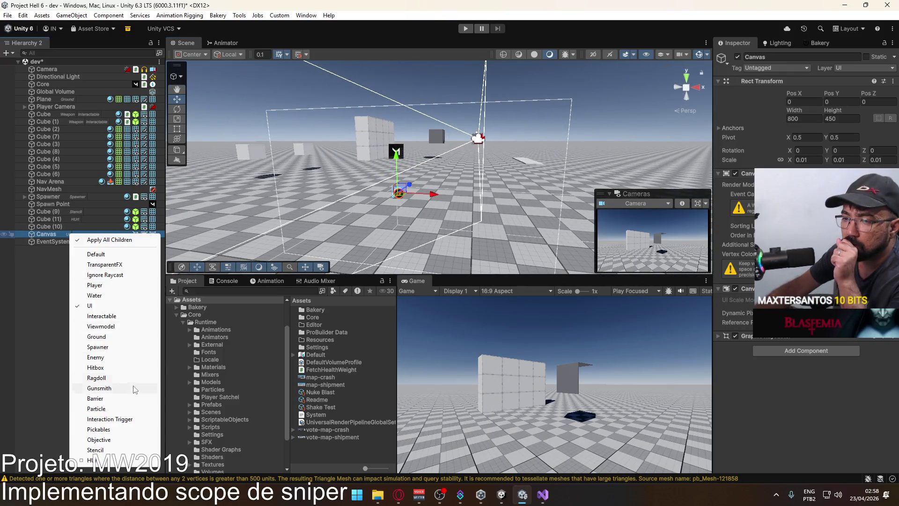
Step: Add a child Image to the canvas, stretched to fill it with all offsets at 0
right_click(45, 235)
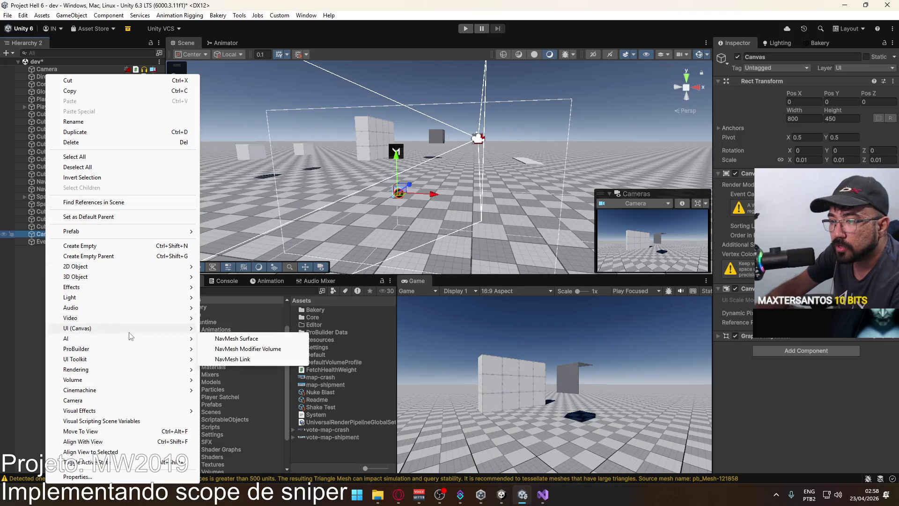
mouse_move(130, 331)
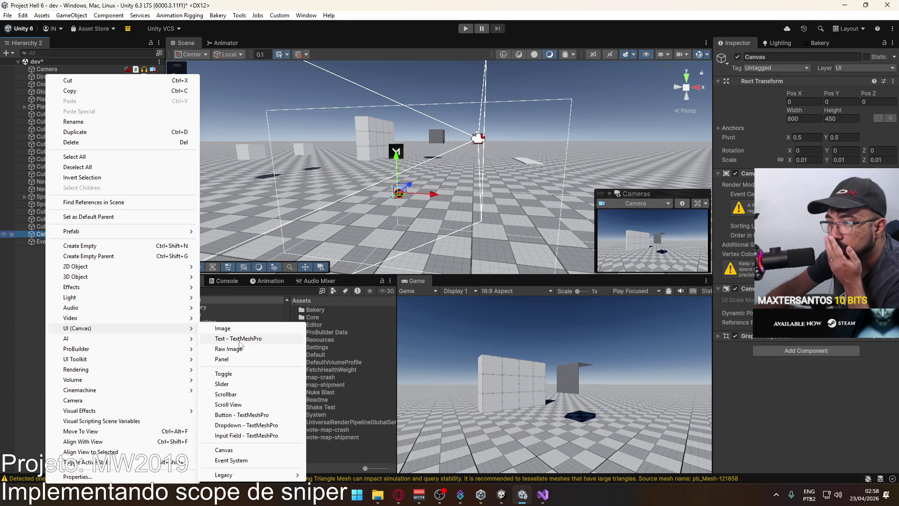
left_click(248, 329)
left_click(733, 107)
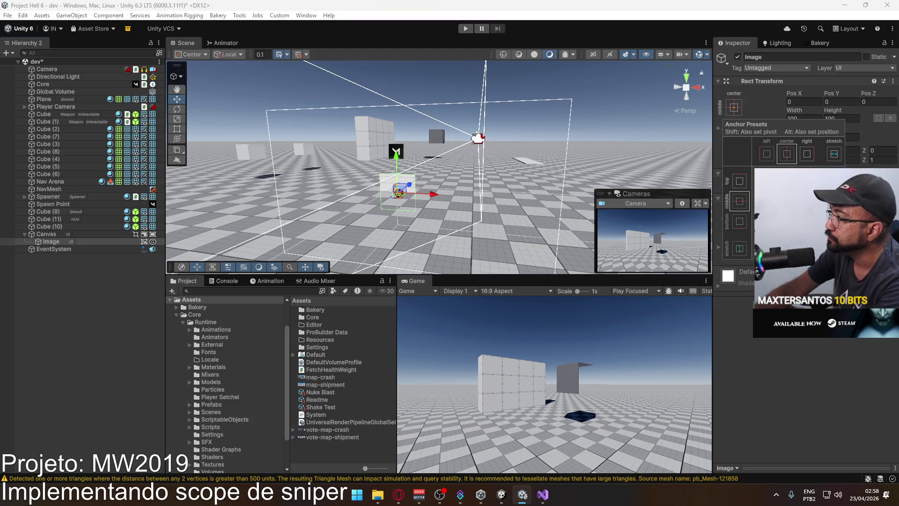
left_click(834, 248, "alt")
left_click(842, 101)
type("175")
left_click(840, 118)
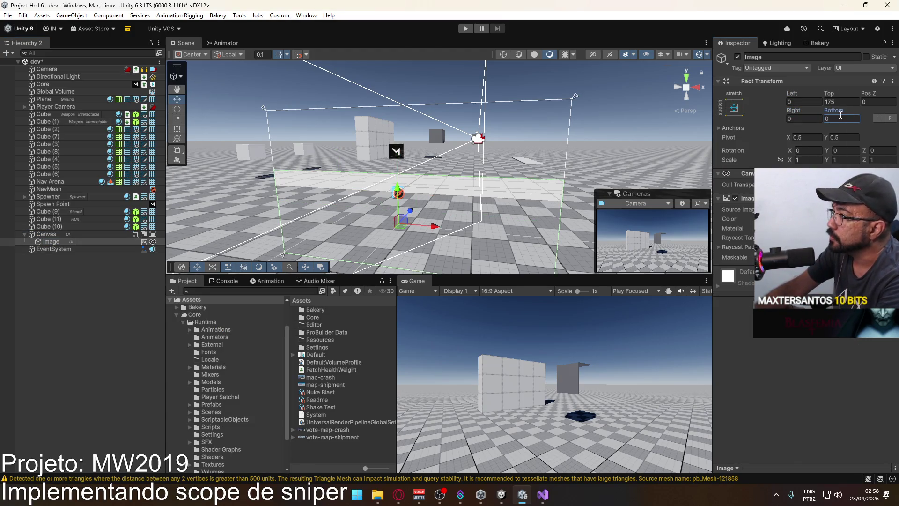
left_click(842, 102)
type("0")
key("Return")
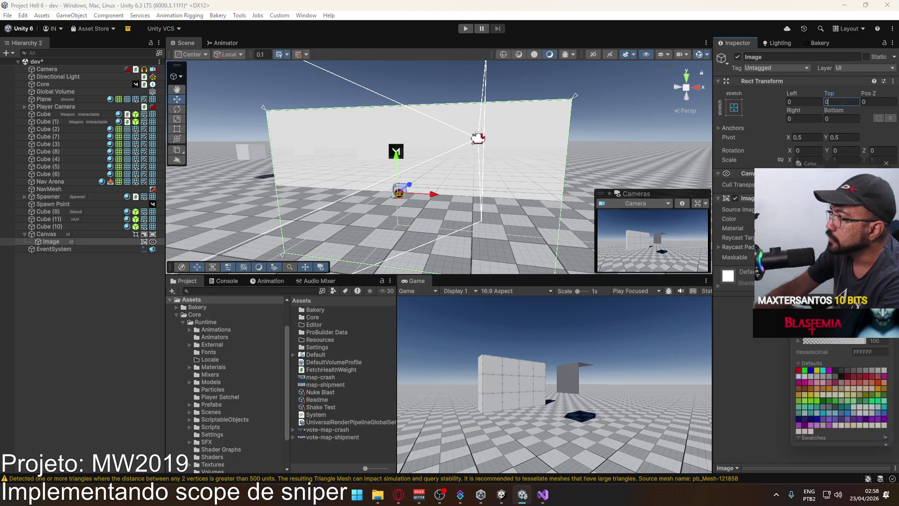
Step: Colour the Image magenta and put both Canvas and Image on the HUrl layer
left_click(824, 218)
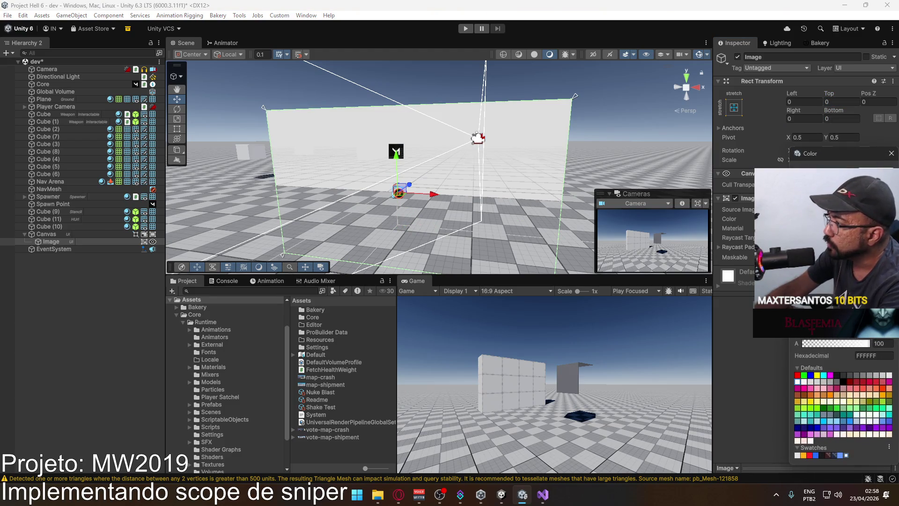
left_click(830, 375)
mouse_move(488, 165)
left_mouse_down()
mouse_move(372, 173)
mouse_move(397, 191)
left_mouse_up()
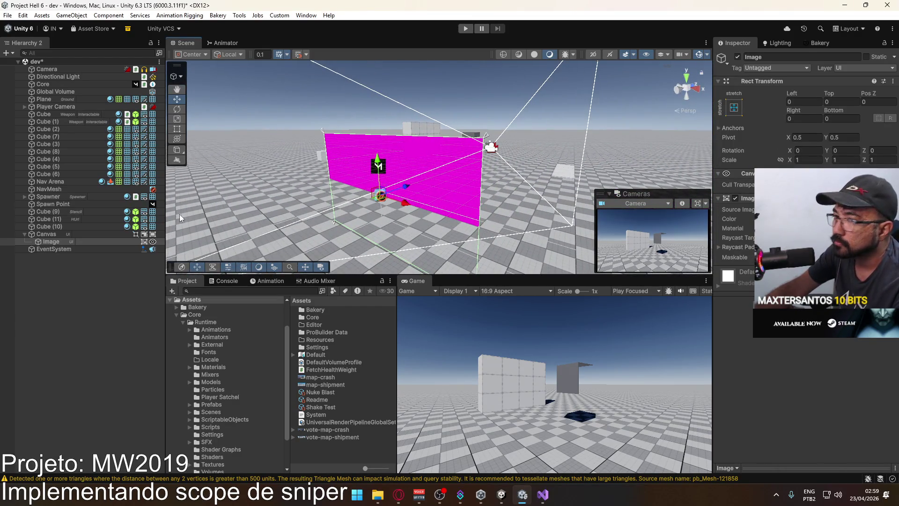
left_click(56, 234)
left_click(96, 242, "ctrl")
left_click(860, 69)
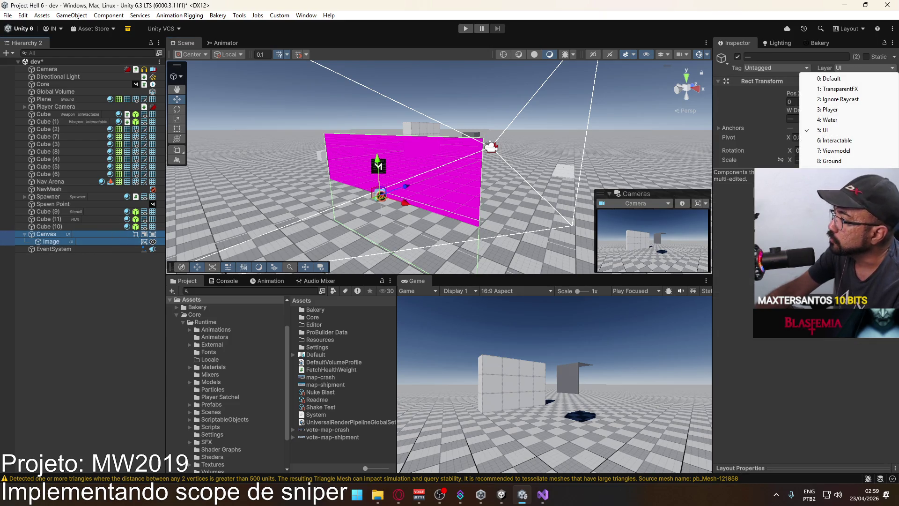
left_click(836, 196)
left_click(463, 259)
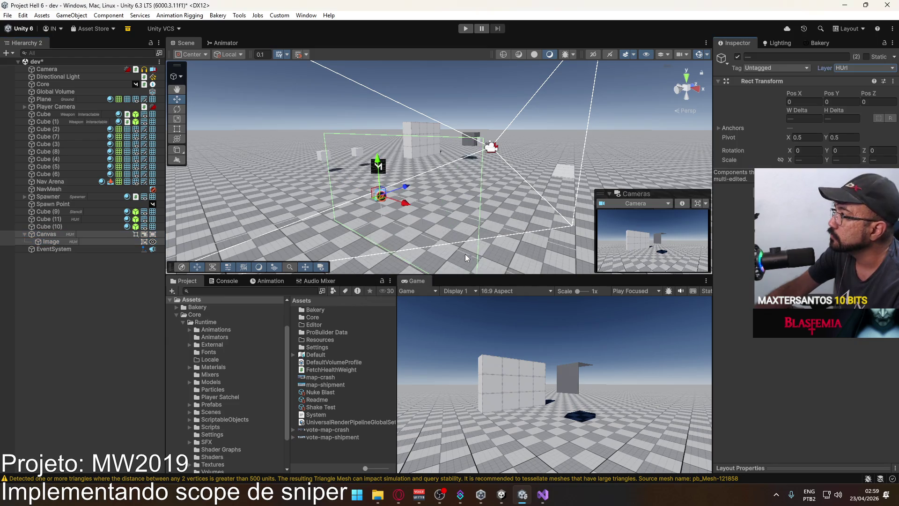
left_click(458, 182)
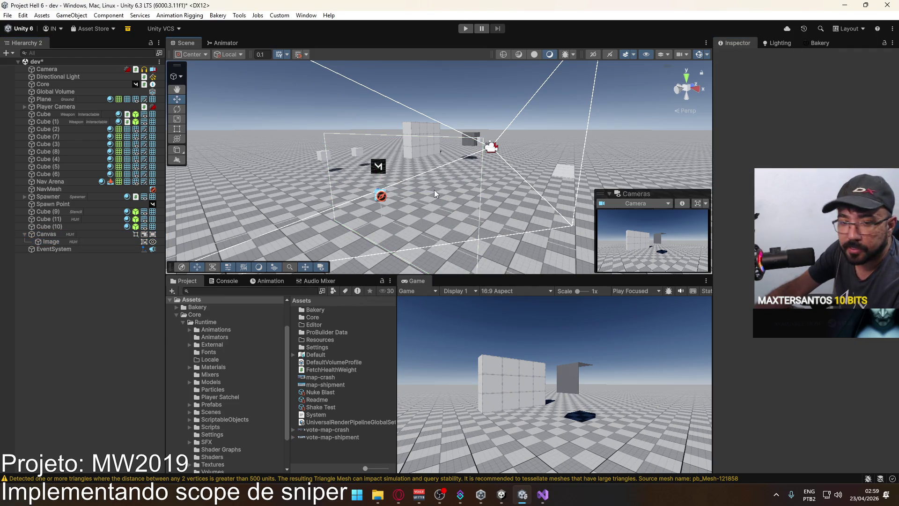
Step: Rotate the Canvas to 270 on Y, keeping its vertical position at 0
key("ctrl+z")
left_click_drag(455, 181, 353, 195)
left_click(430, 172)
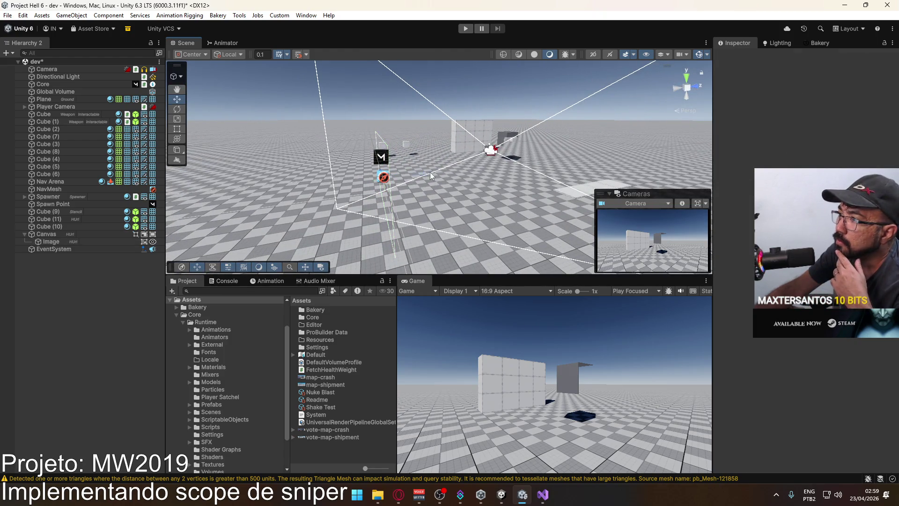
left_click(47, 233)
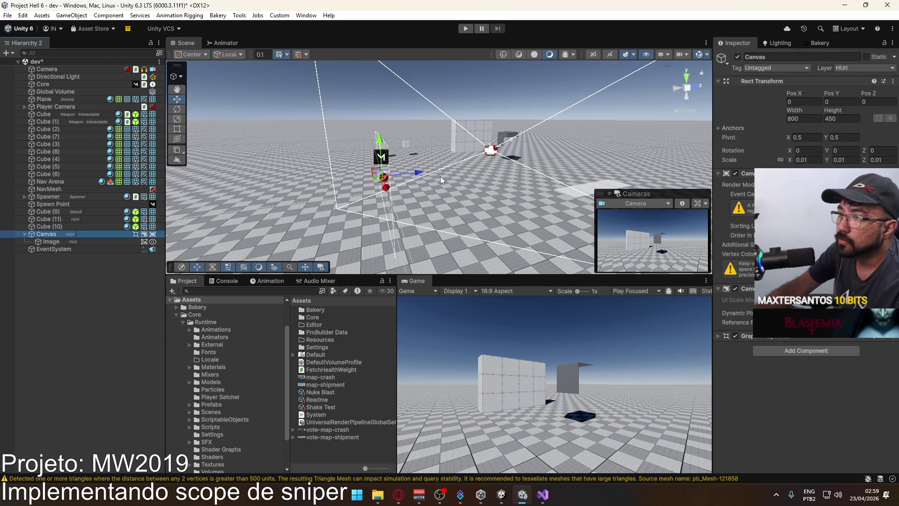
mouse_move(549, 162)
left_mouse_down()
mouse_move(565, 145)
mouse_move(625, 152)
left_mouse_up()
left_click(842, 101)
type("270")
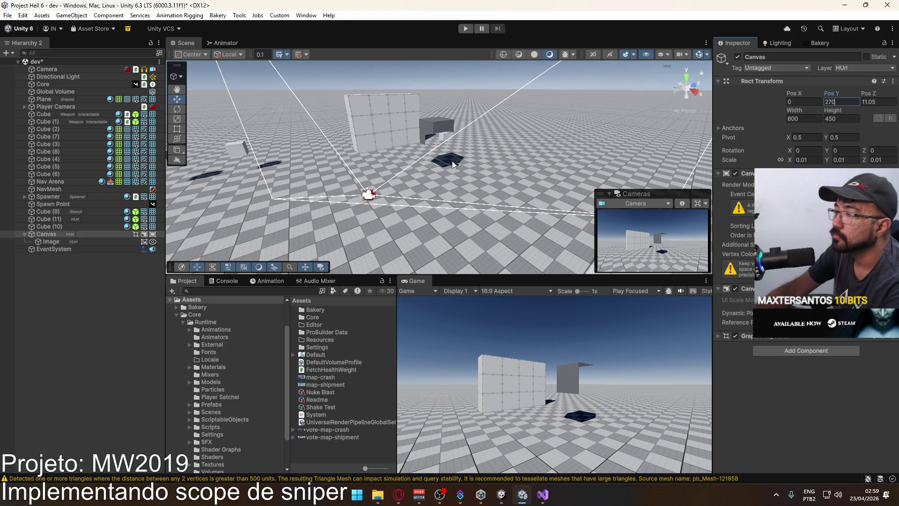
key("BackSpace")
key("BackSpace")
key("BackSpace")
type("0")
left_click(842, 150)
type("270")
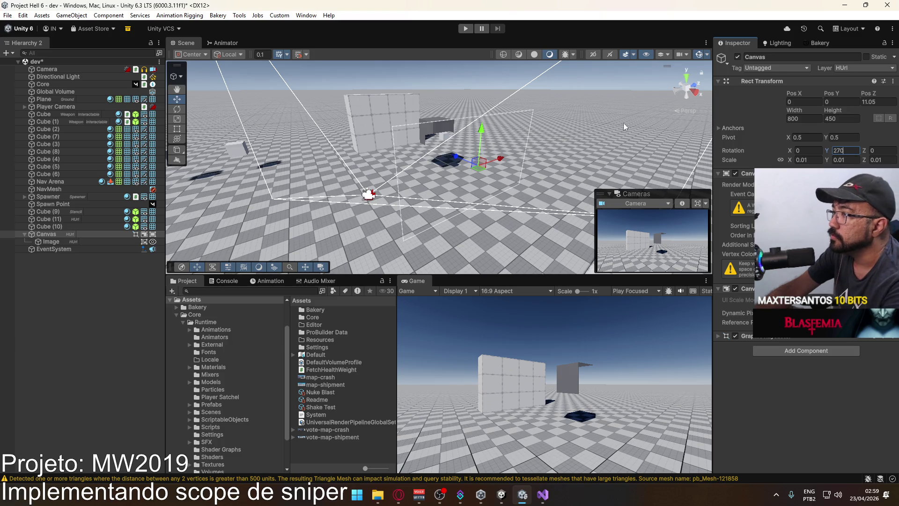
Step: Preview the Canvas on the Default layer, slide and raise it, then return it to HUrl
left_click(857, 68)
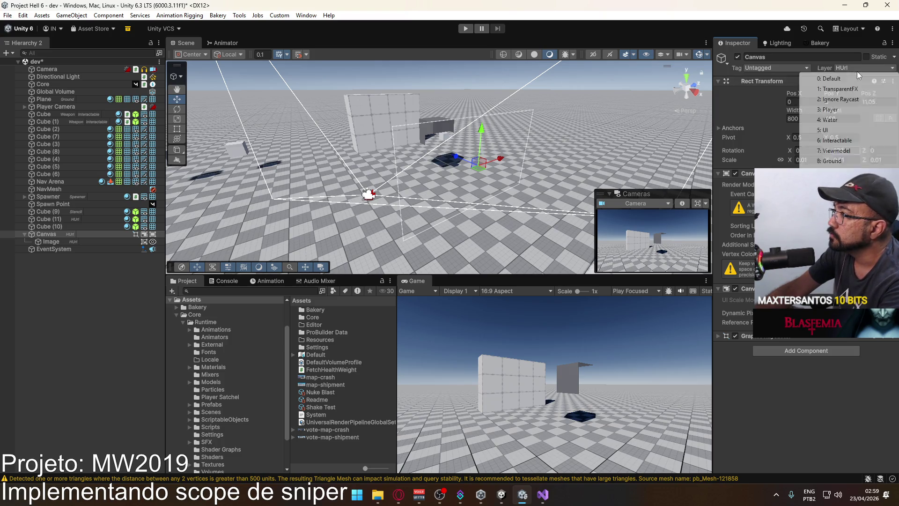
left_click(844, 75)
left_click(475, 260)
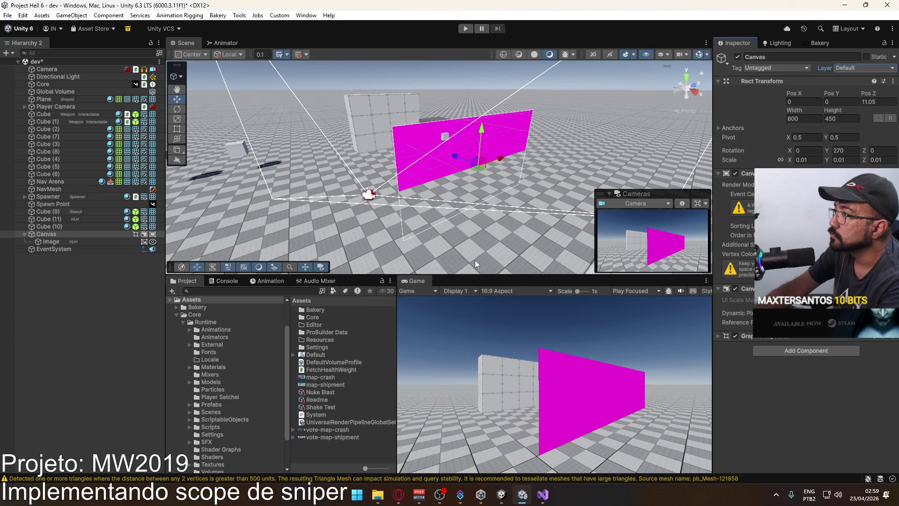
mouse_move(454, 157)
left_mouse_down()
mouse_move(434, 155)
mouse_move(447, 153)
left_mouse_up()
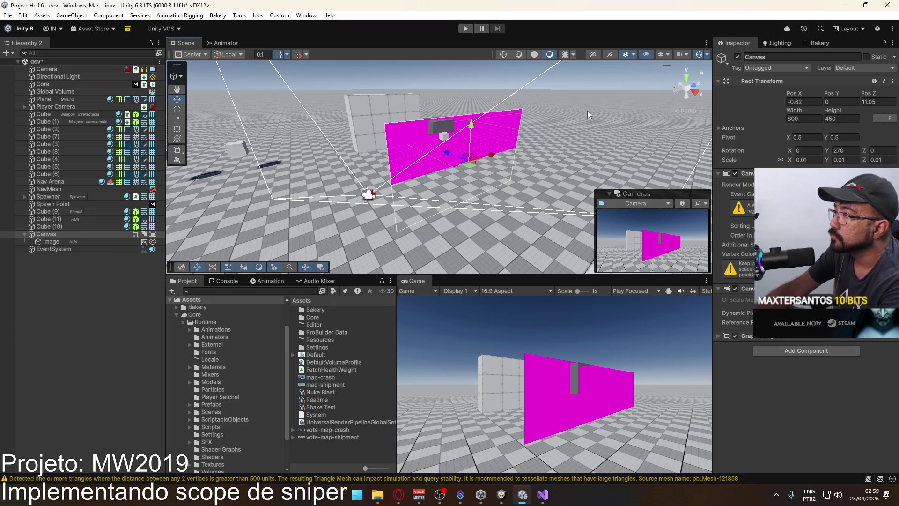
left_click(864, 68)
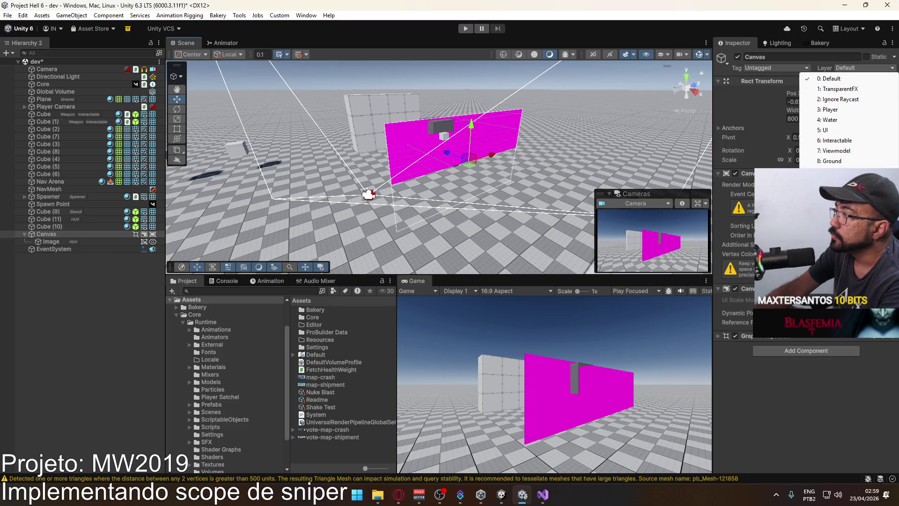
left_click(834, 192)
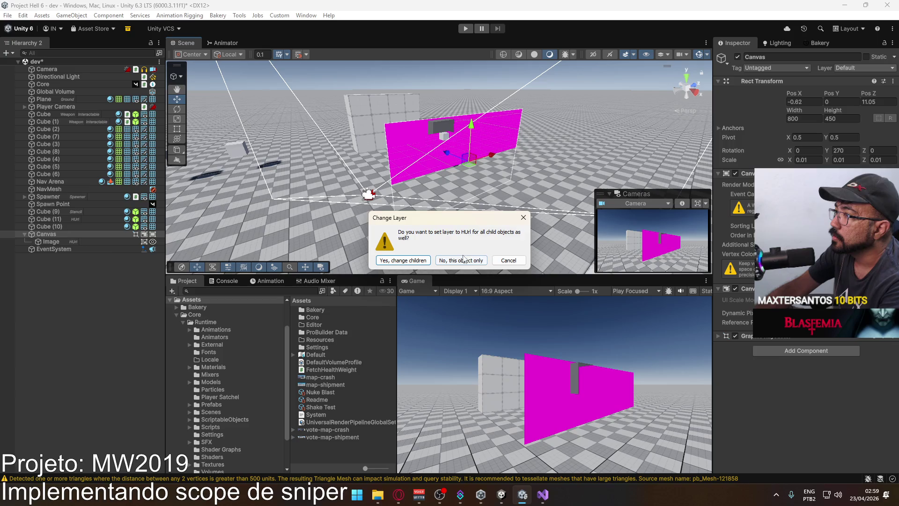
left_click(464, 259)
left_click_drag(469, 131, 469, 122)
left_click_drag(471, 165, 435, 178)
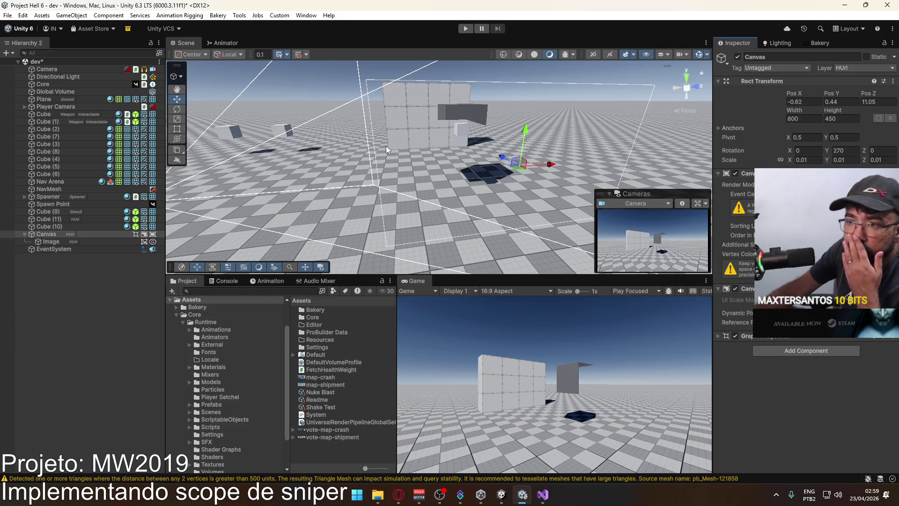
left_click(306, 15)
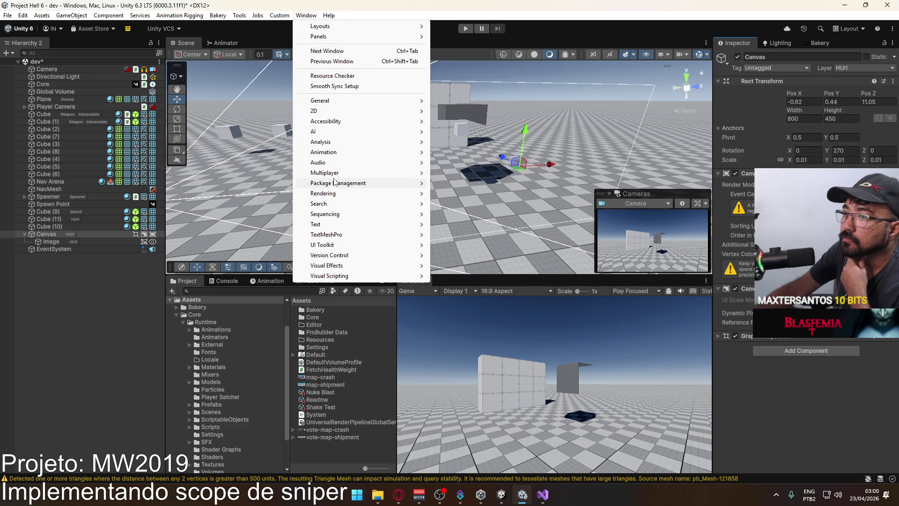
mouse_move(335, 183)
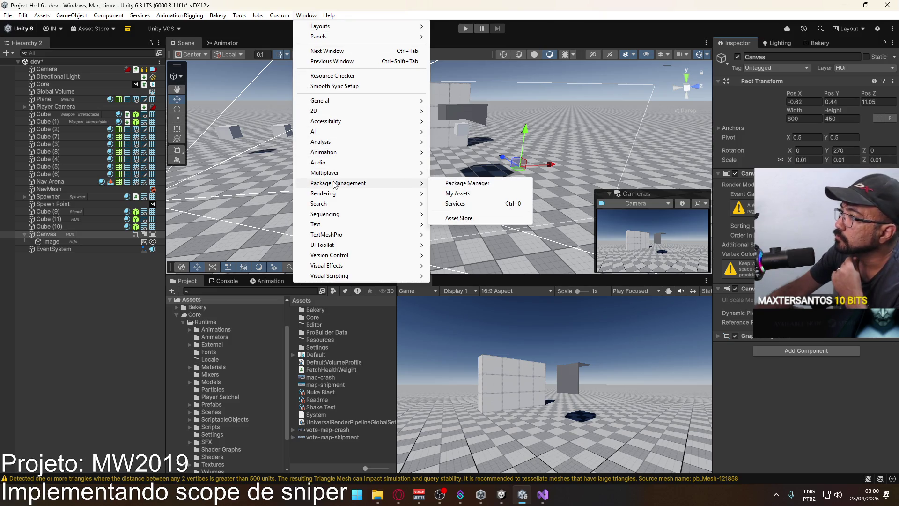
mouse_move(328, 141)
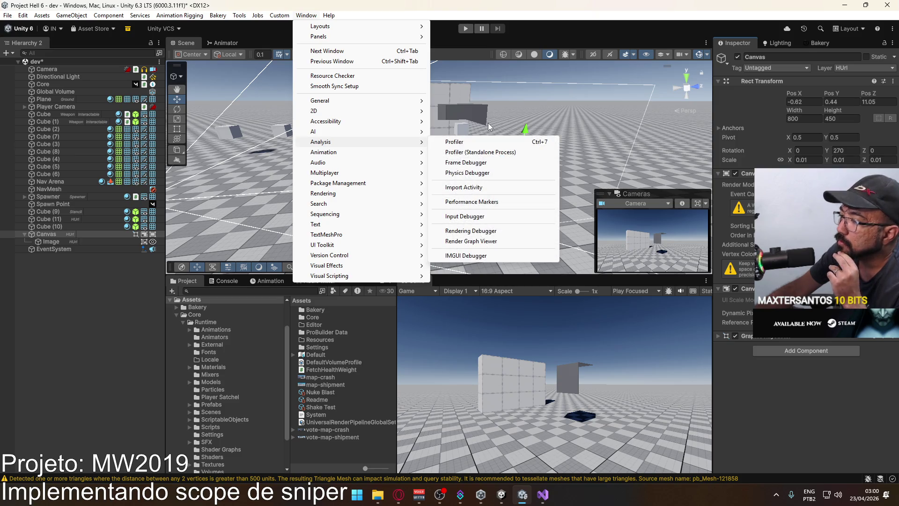
left_click(65, 69)
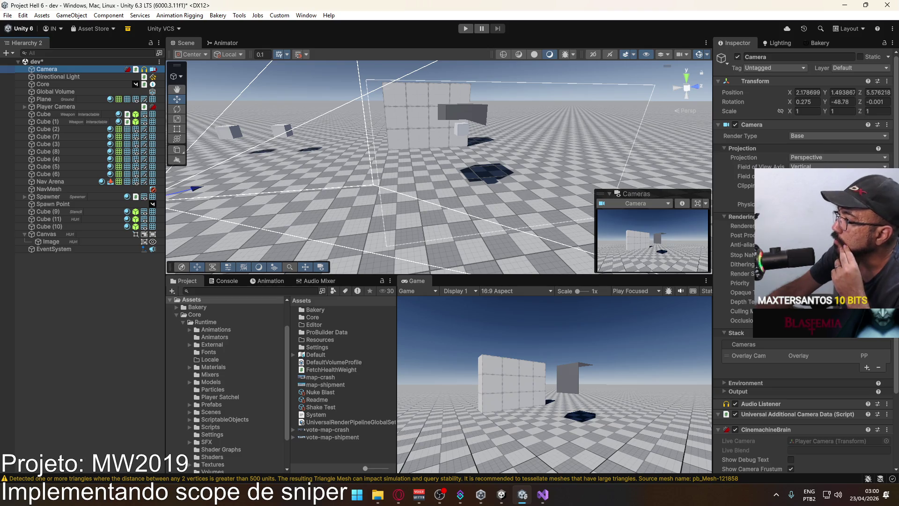
left_click(838, 311)
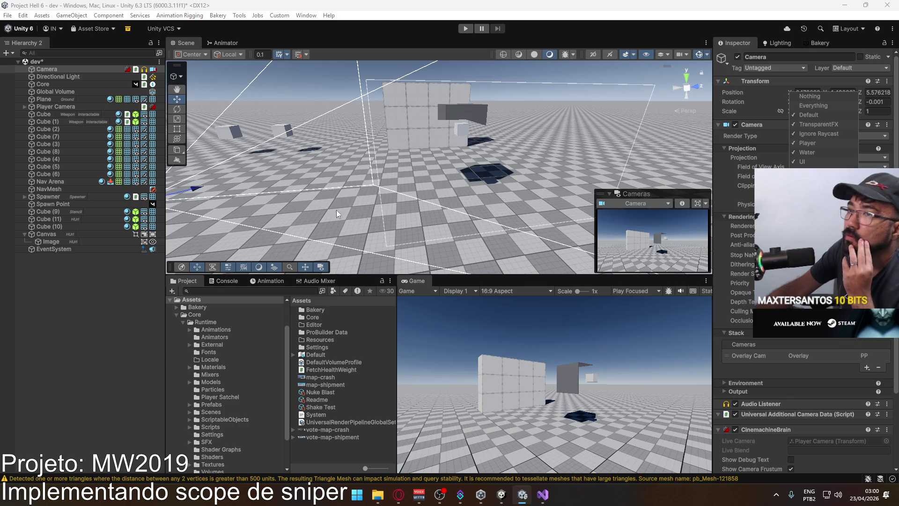
left_click(57, 237)
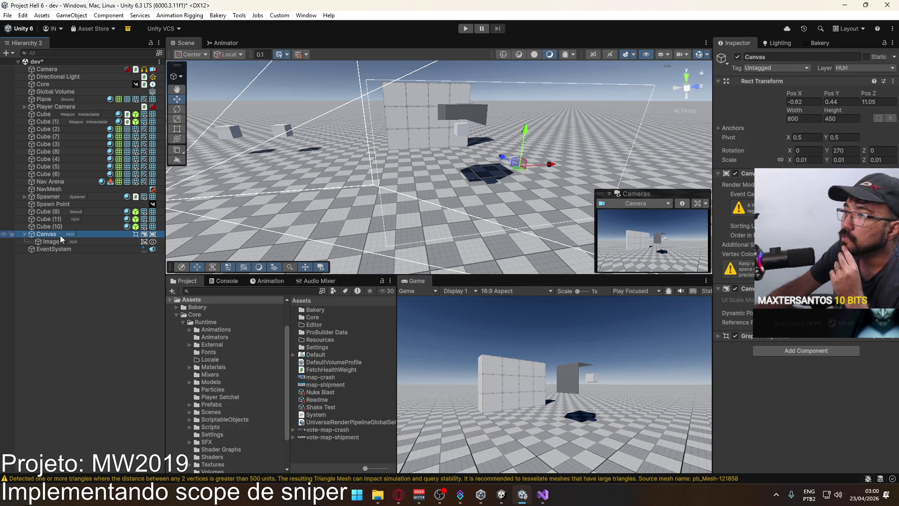
Step: Put the Canvas and its child Image on the Stencil layer
mouse_move(485, 145)
left_mouse_down()
mouse_move(650, 180)
mouse_move(442, 149)
mouse_move(457, 167)
mouse_move(359, 181)
left_mouse_up()
left_click(851, 66)
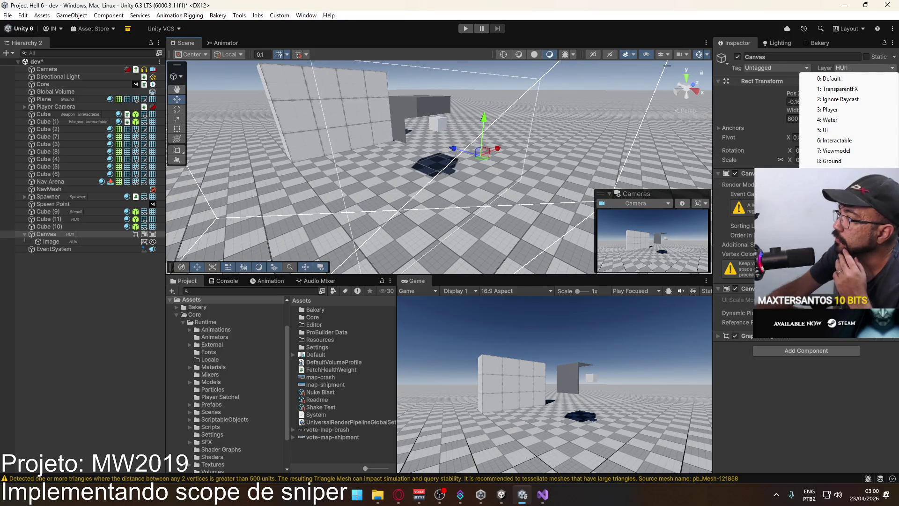
left_click(832, 177)
left_click(464, 259)
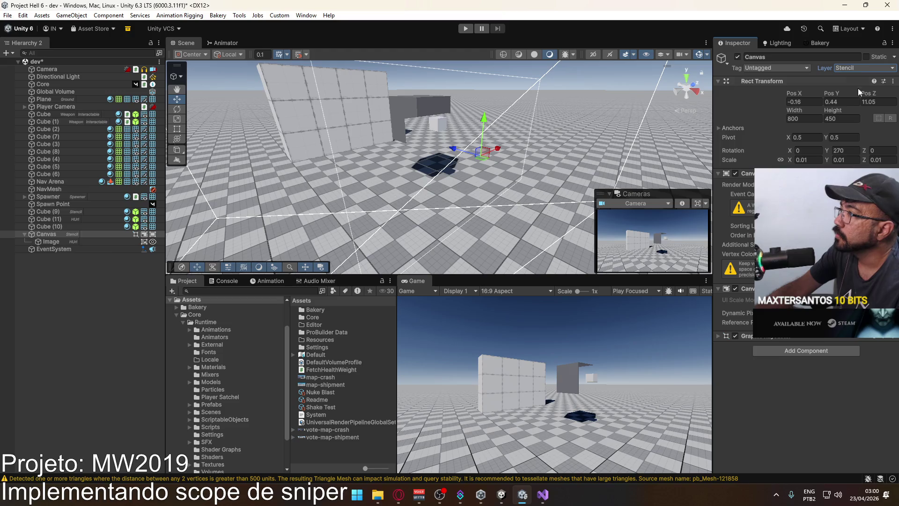
left_click(852, 71)
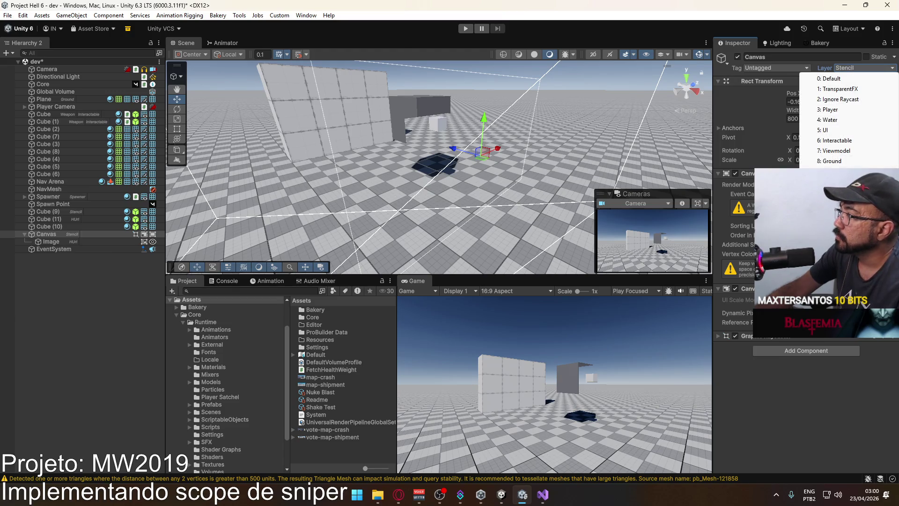
left_click(832, 177)
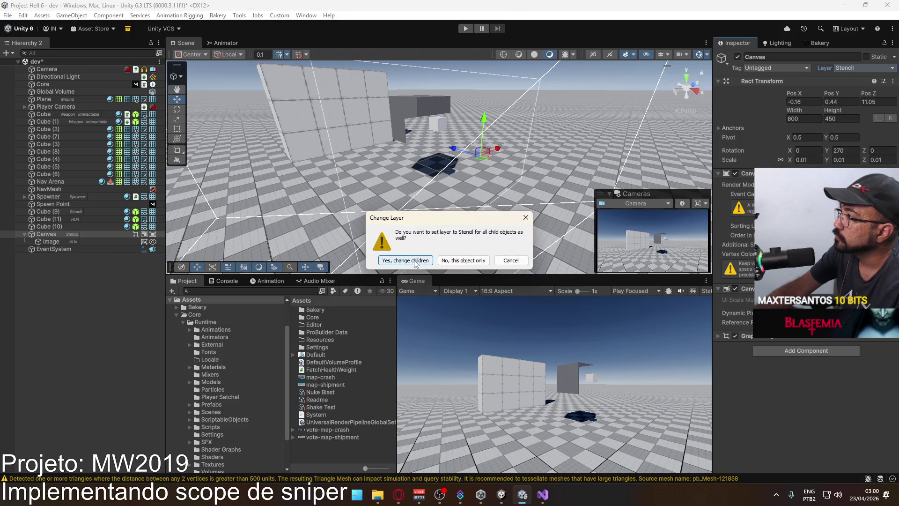
left_click(487, 260)
Step: Switch the Canvas and its child Image back to HUrl, then select the Image
left_click(880, 69)
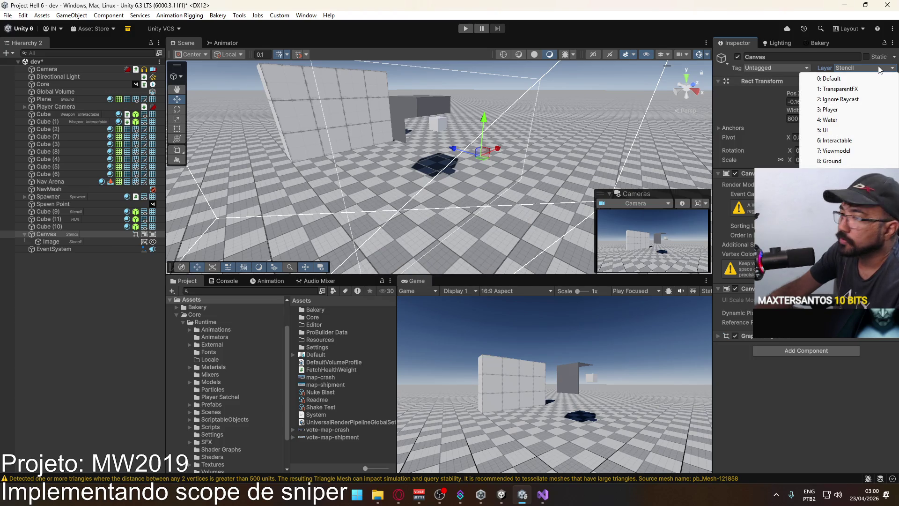
left_click(831, 188)
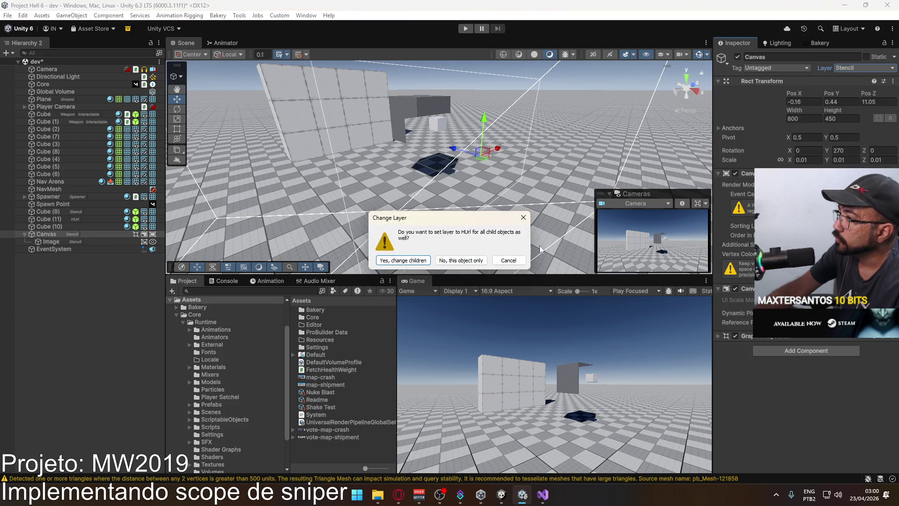
left_click(403, 260)
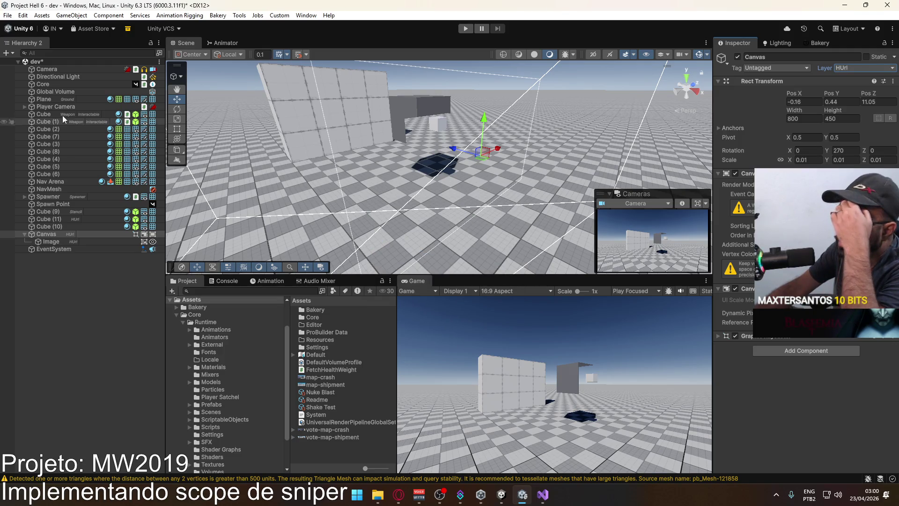
left_click(72, 241)
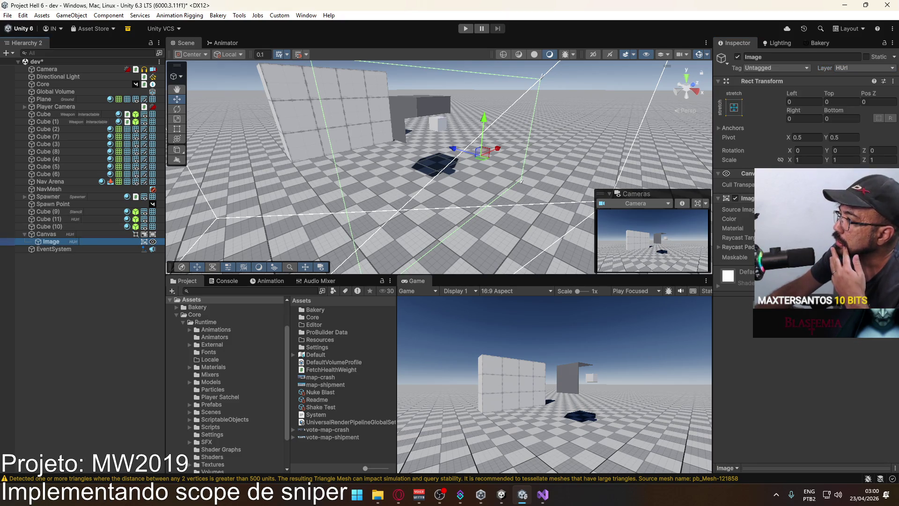
Step: Assign the Stencil Mask material to the canvas Image
left_click(890, 228)
type("ste")
left_click(689, 305)
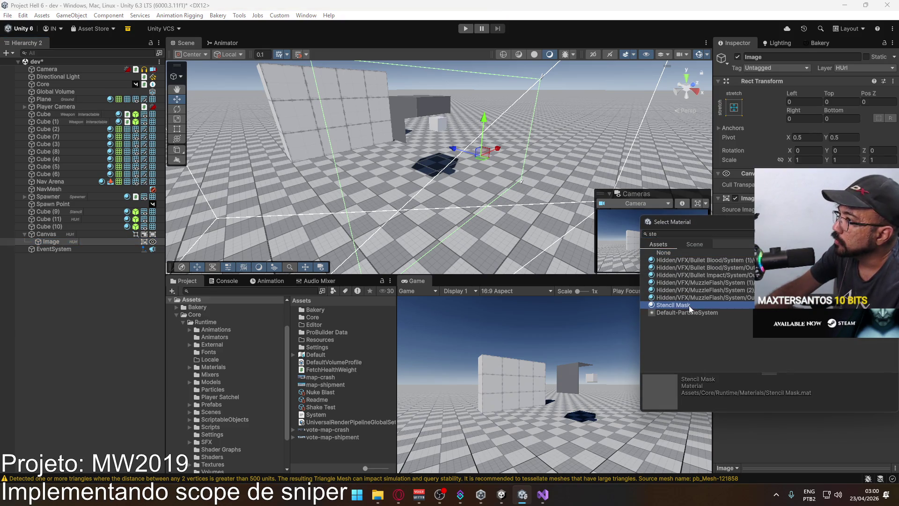
double_click(689, 305)
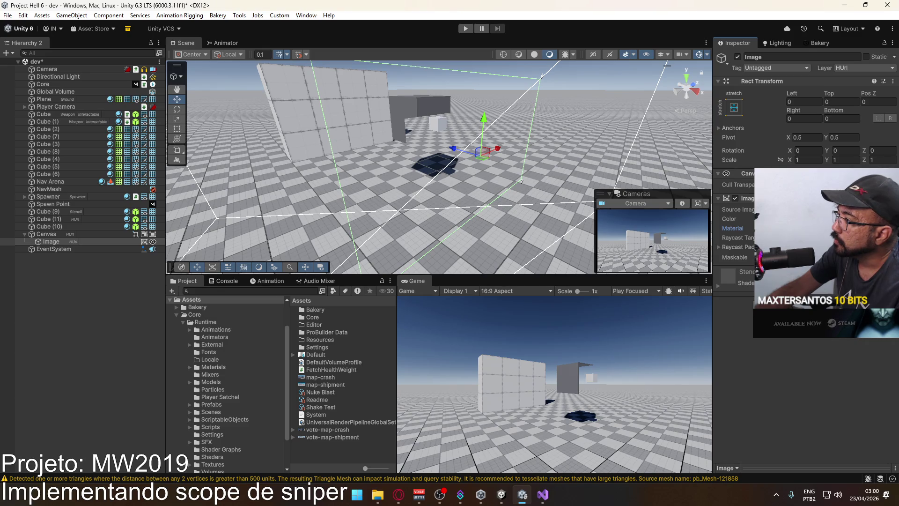
Step: Try the Full sprite as the Image's source, undo it, and select the Canvas
left_click(890, 209)
type("full")
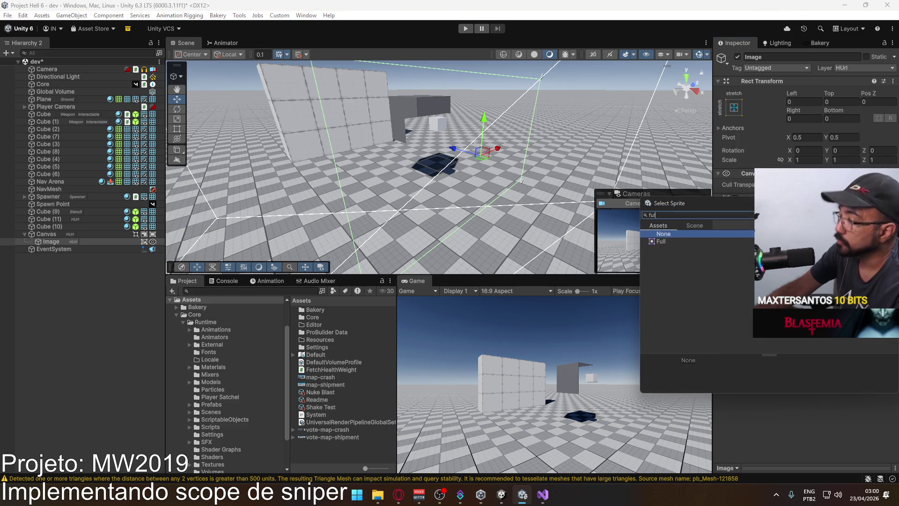
double_click(671, 241)
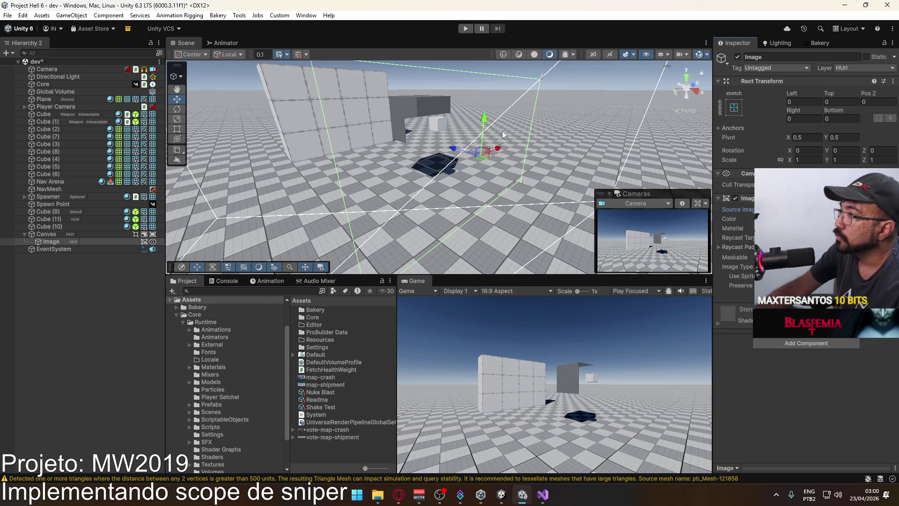
left_click(853, 66)
left_click(851, 76)
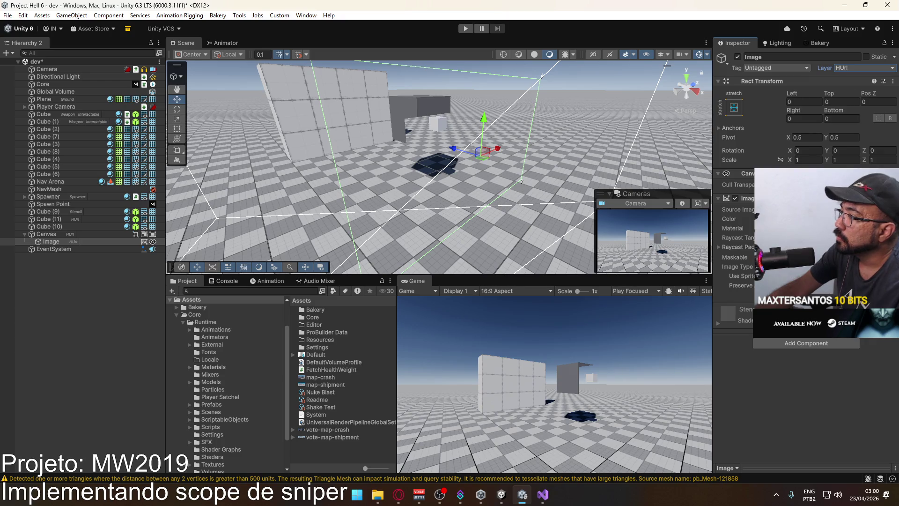
key("ctrl+z")
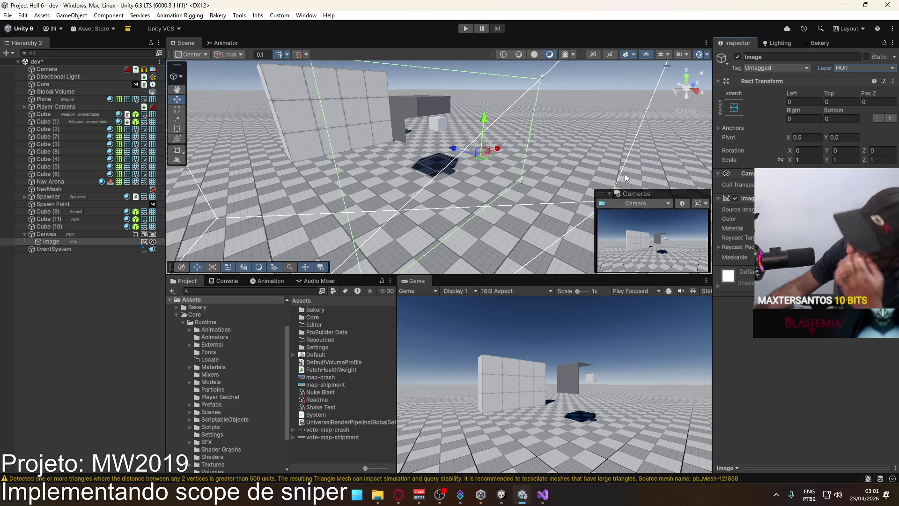
left_click_drag(569, 195, 704, 171)
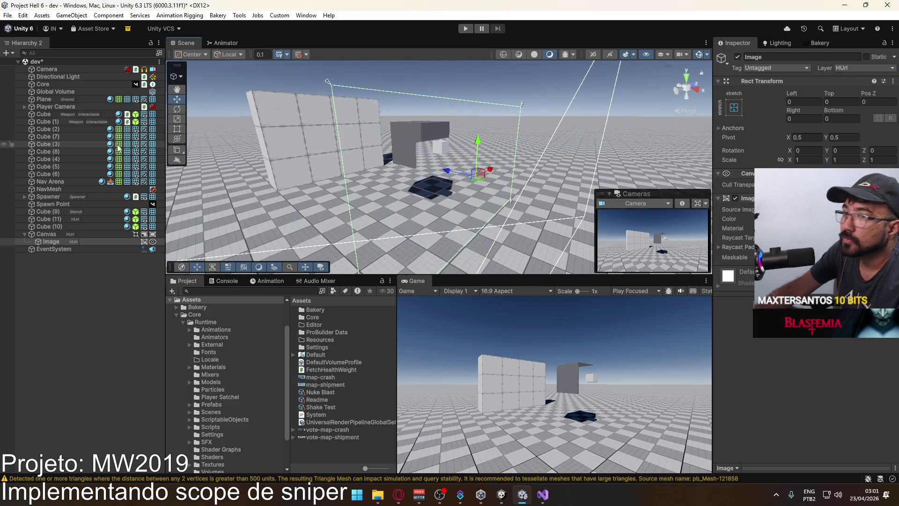
left_click(103, 234)
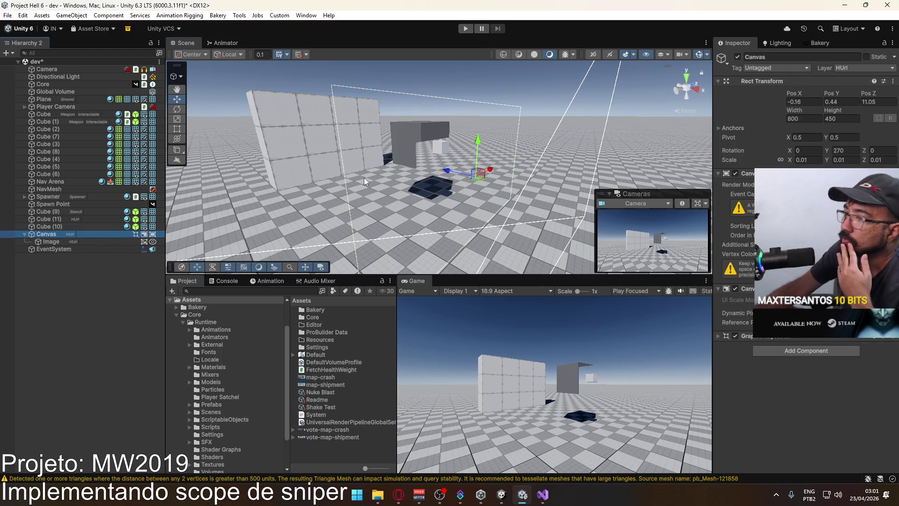
Step: Select the URP-Performant-Renderer asset in the Settings folder and review its renderer features
scroll(233, 397, "down", 3)
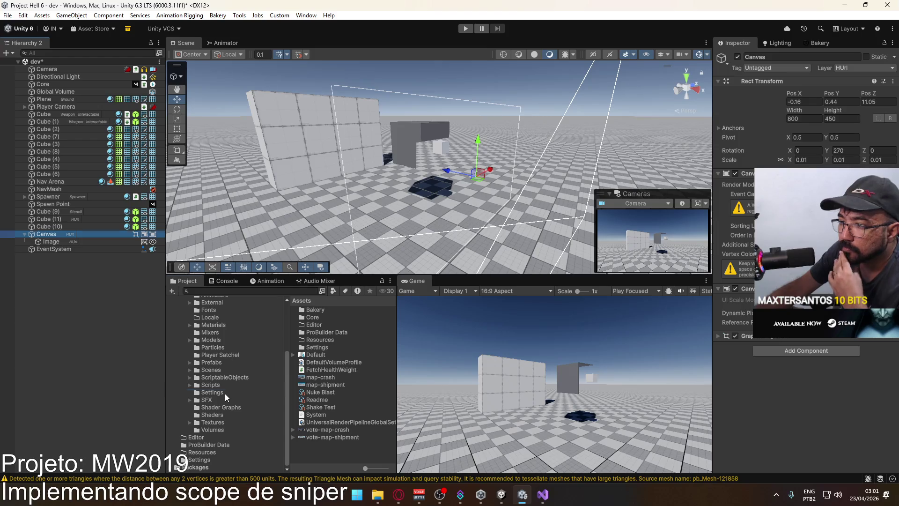
left_click(225, 393)
left_click(344, 332)
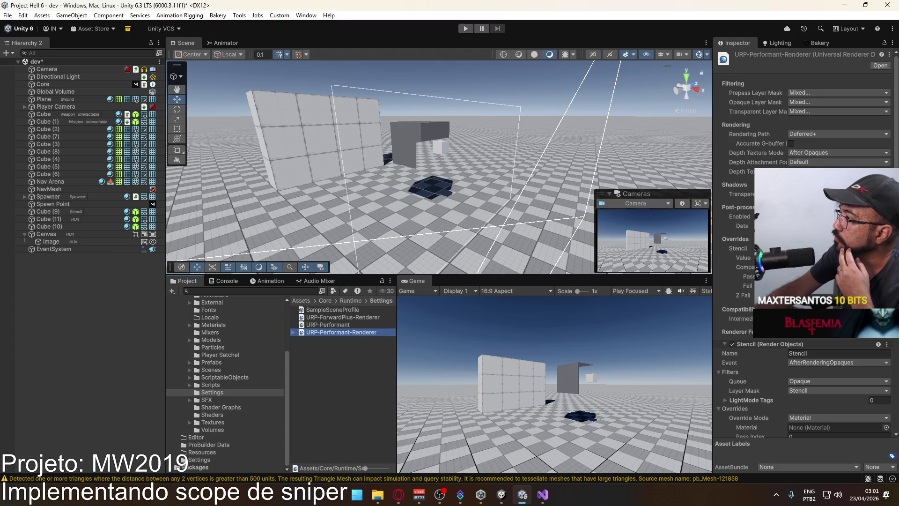
left_click(732, 174)
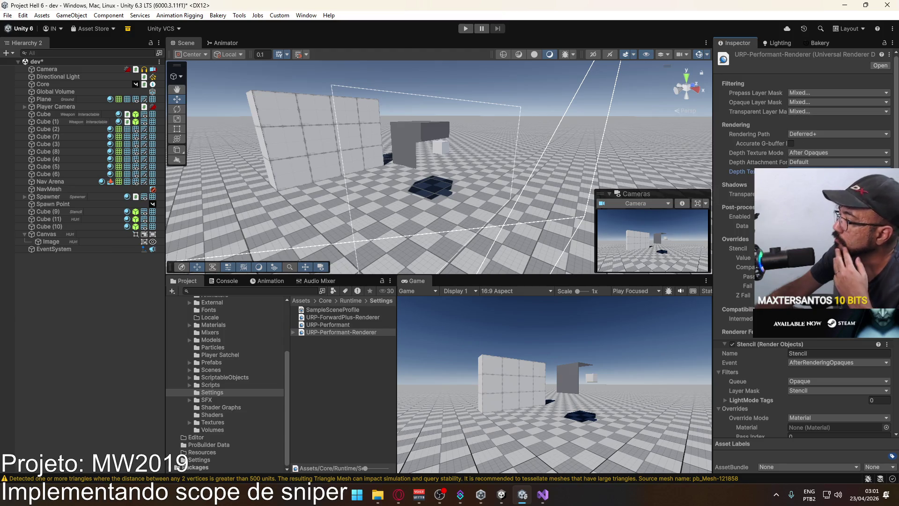
scroll(796, 117, "down", 3)
scroll(796, 117, "down", 2)
scroll(804, 244, "down", 2)
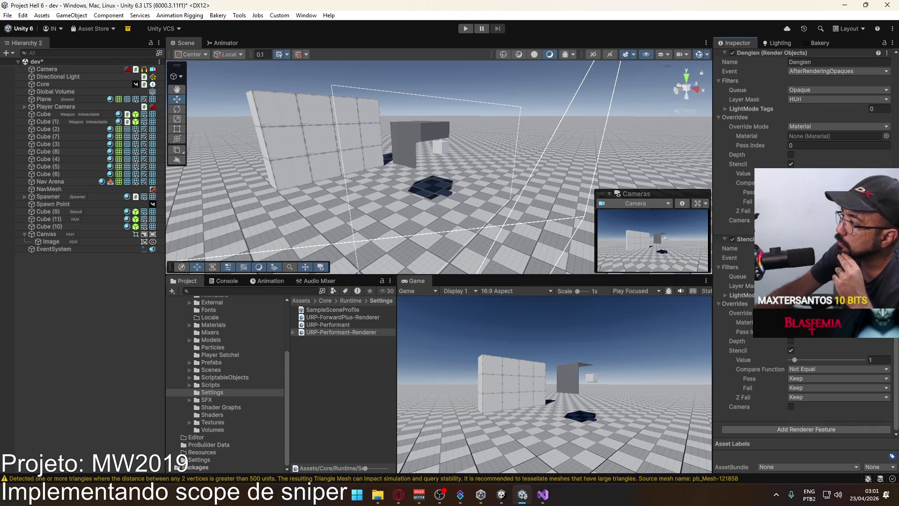
scroll(870, 147, "up", 2)
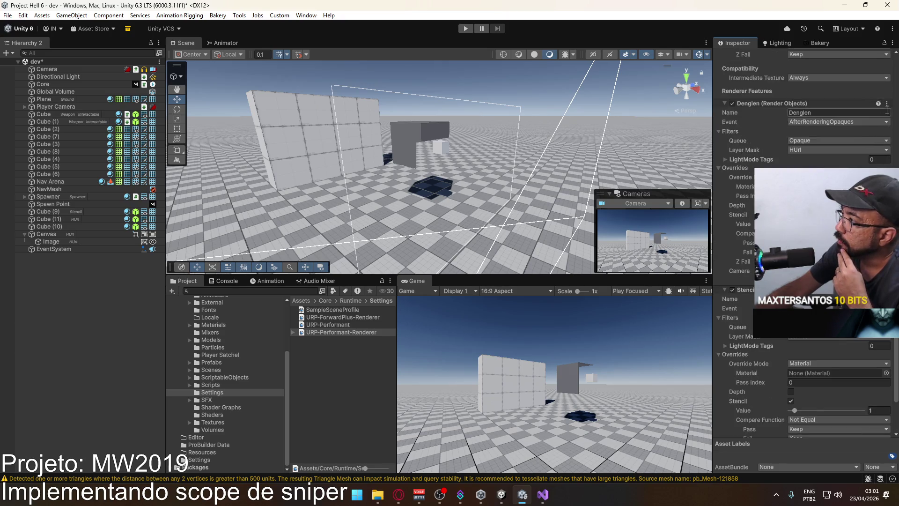
Step: Move the second render feature below Stencil and toggle its Depth override on, then off
left_click(887, 103)
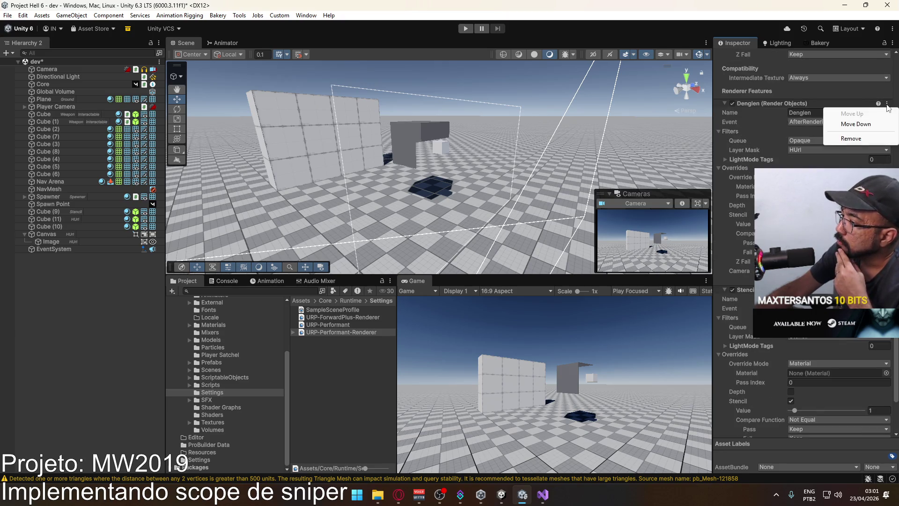
left_click(877, 125)
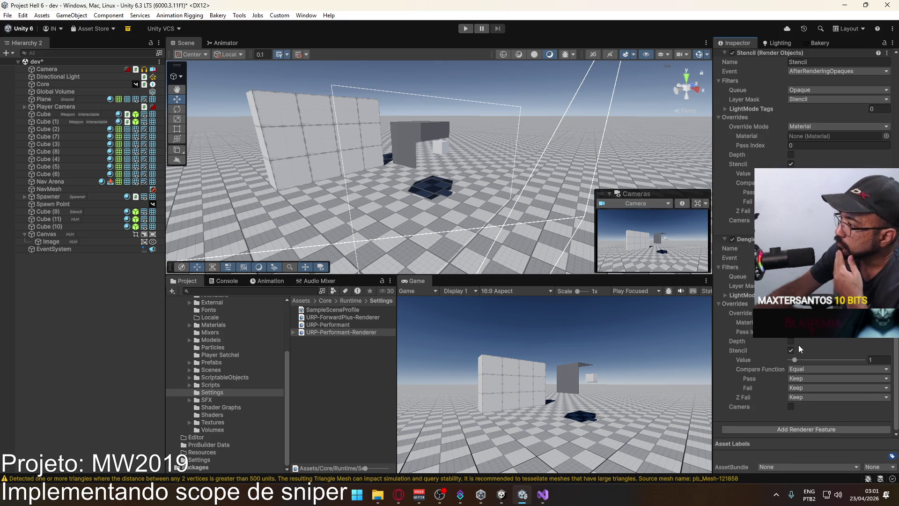
left_click(791, 341)
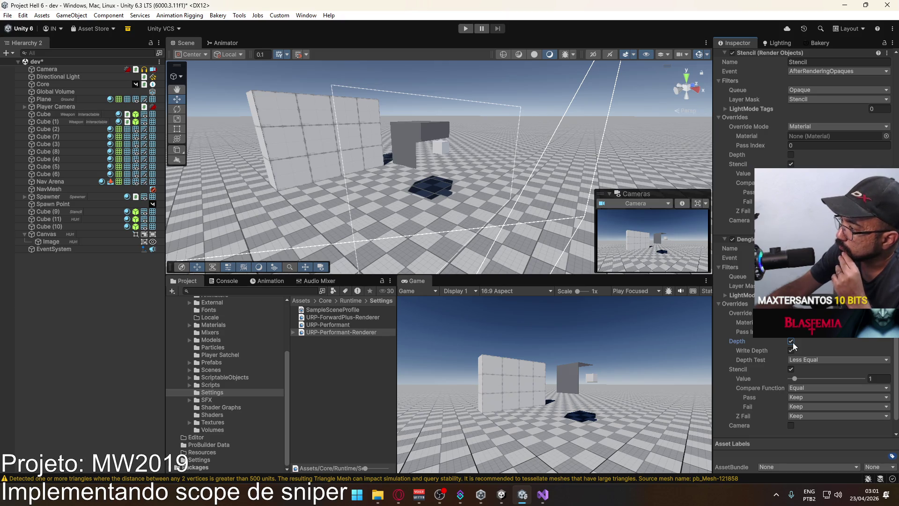
left_click(792, 341)
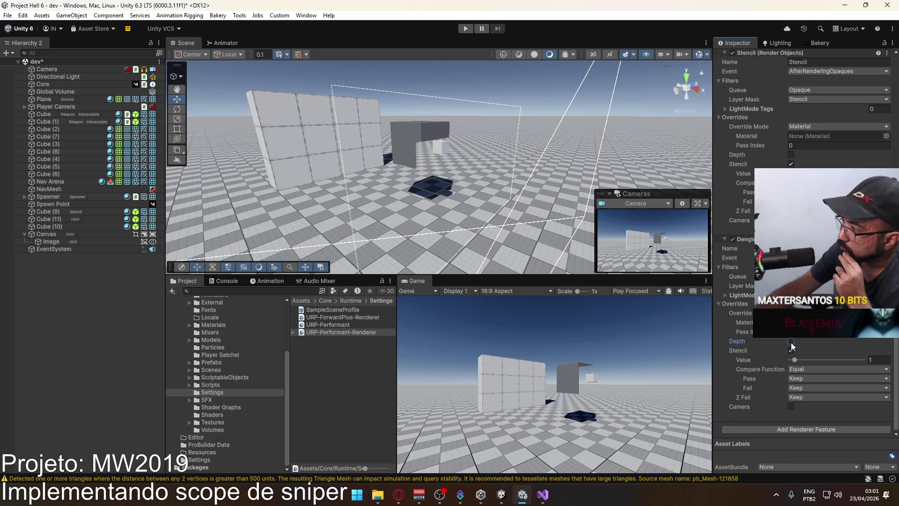
left_click(838, 276)
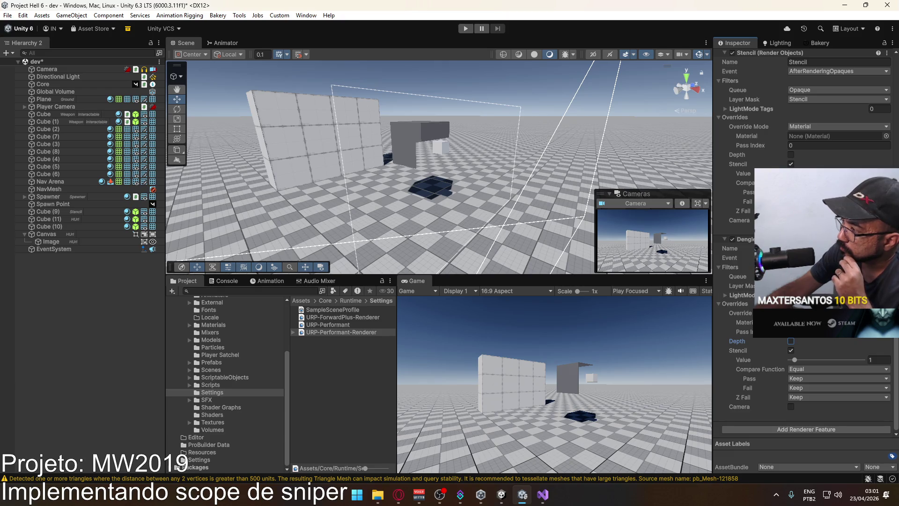
left_click(839, 285)
mouse_move(496, 216)
left_mouse_down()
mouse_move(464, 222)
mouse_move(480, 187)
left_mouse_up()
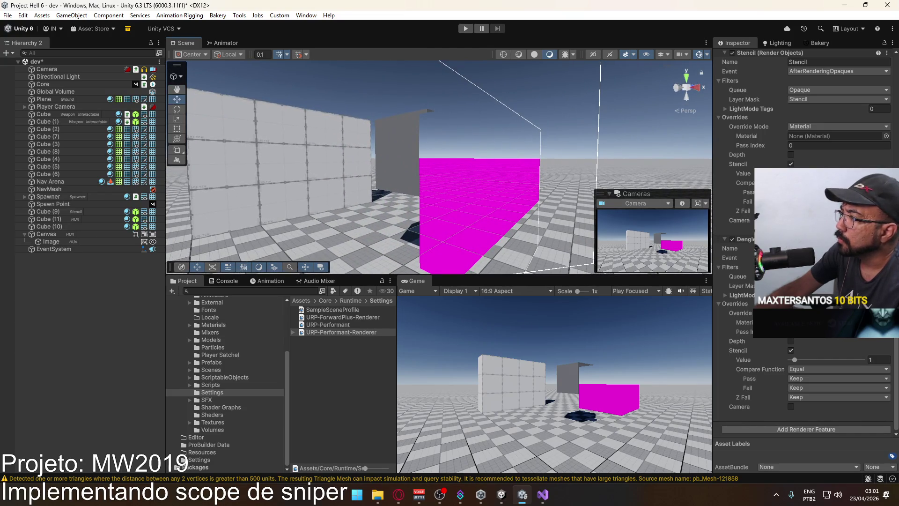
Step: Change the lower render feature's Event to a different injection point
left_click(833, 257)
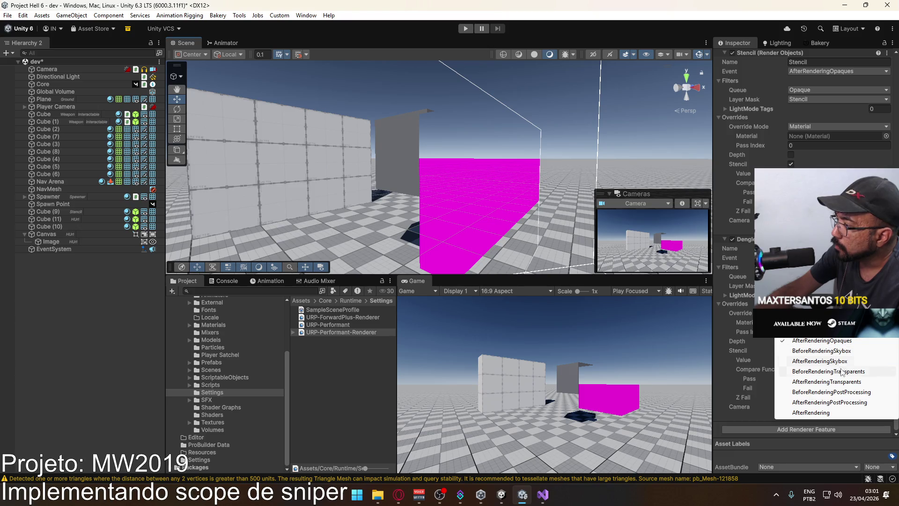
left_click(850, 382)
mouse_move(508, 248)
left_mouse_down()
mouse_move(478, 195)
mouse_move(454, 192)
left_mouse_up()
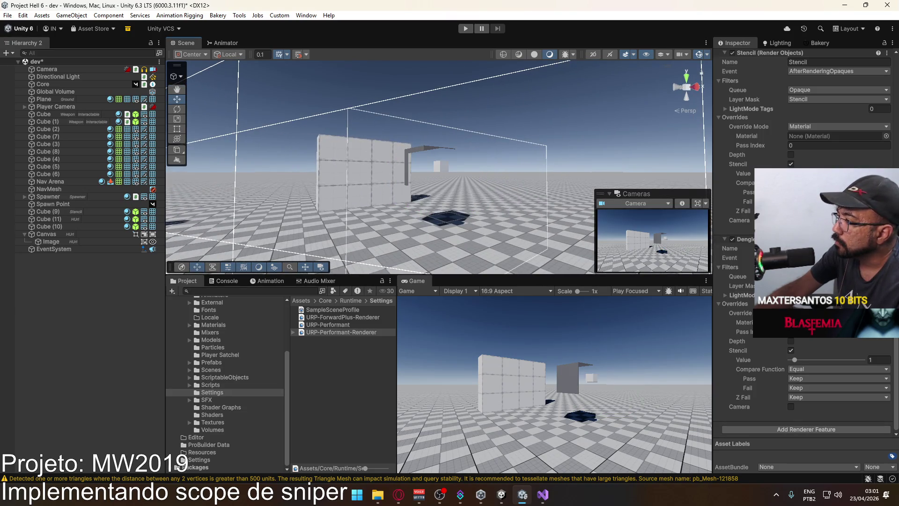
Step: Leave the event timing unchanged, toggle Depth on and off, then select the canvas Image
left_click(839, 257)
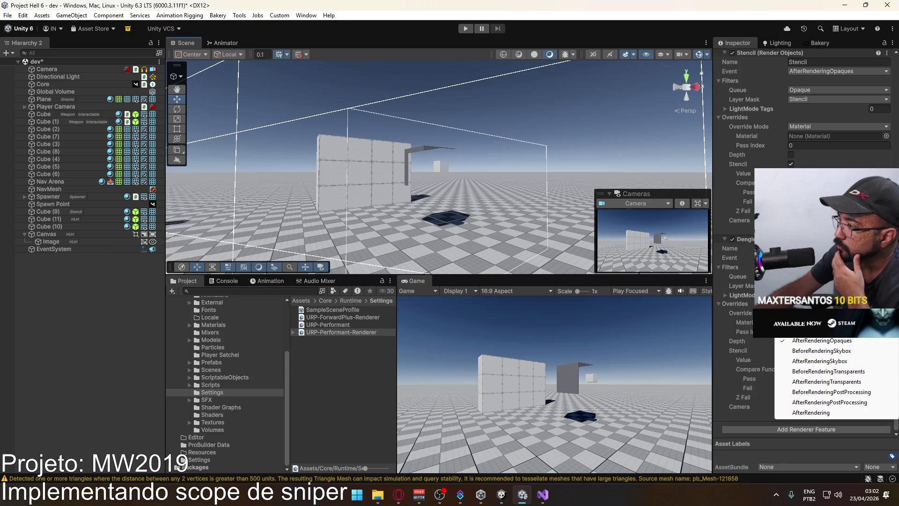
left_click(723, 333)
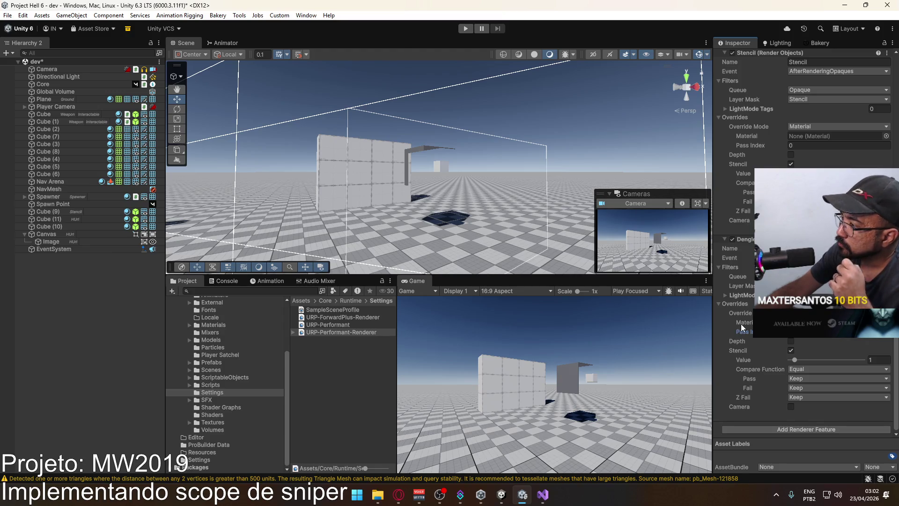
left_click(791, 341)
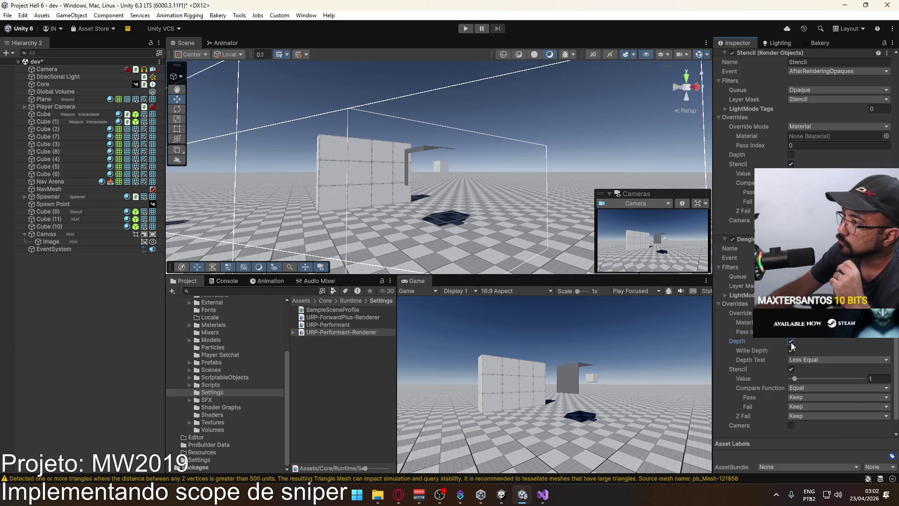
left_click(791, 342)
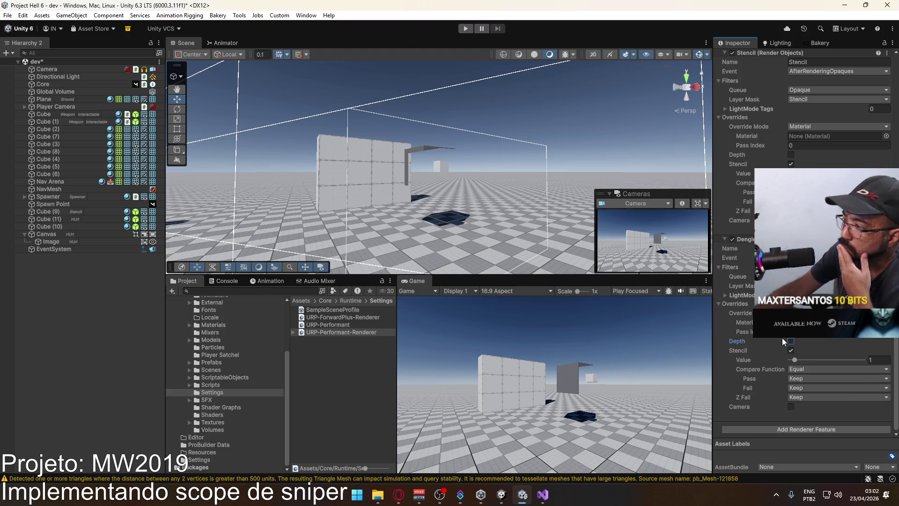
left_click(51, 241)
Step: Delete the EventSystem object, then select the small Cube (11) in the Scene view
left_click(46, 234)
mouse_move(505, 204)
left_mouse_down()
mouse_move(600, 204)
mouse_move(442, 222)
mouse_move(451, 214)
mouse_move(524, 251)
left_mouse_up()
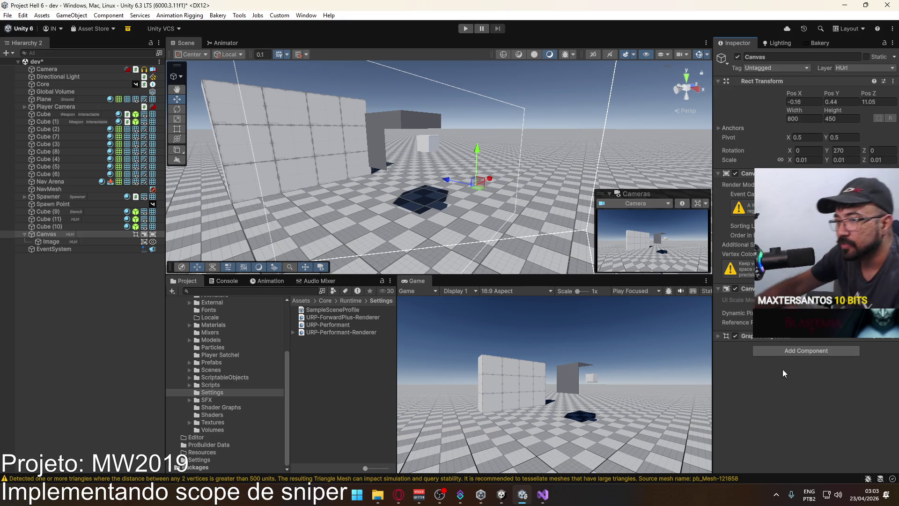
left_click(95, 254)
left_click(95, 250)
key("Delete")
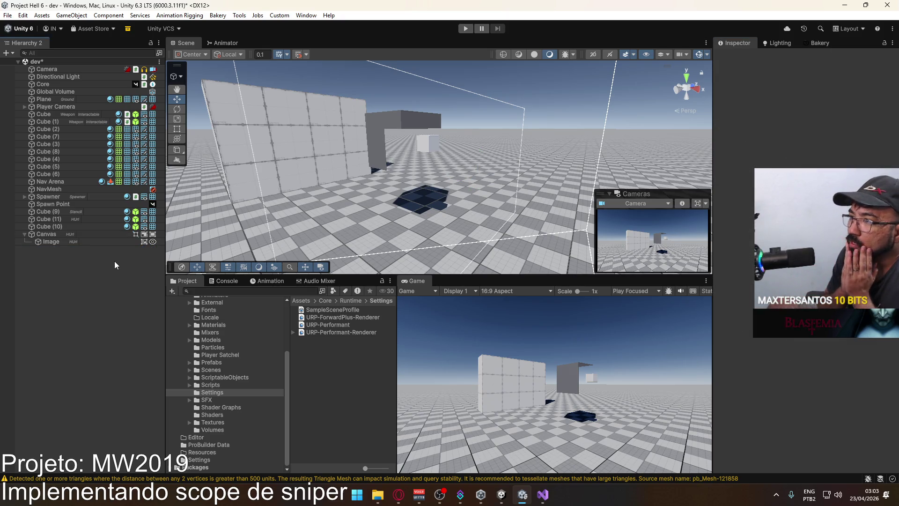
mouse_move(306, 63)
left_mouse_down()
mouse_move(401, 141)
mouse_move(468, 148)
mouse_move(295, 153)
mouse_move(401, 157)
mouse_move(360, 237)
mouse_move(280, 177)
mouse_move(457, 144)
mouse_move(433, 143)
left_mouse_up()
left_click(404, 142)
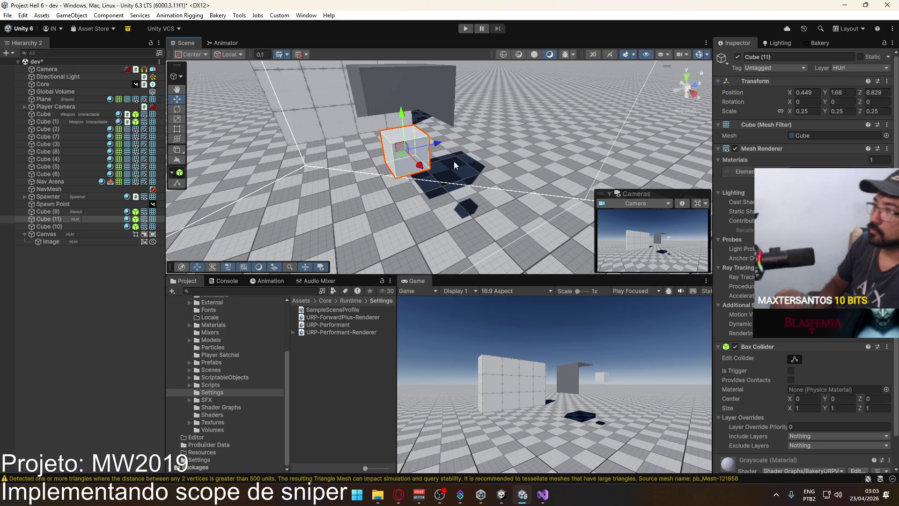